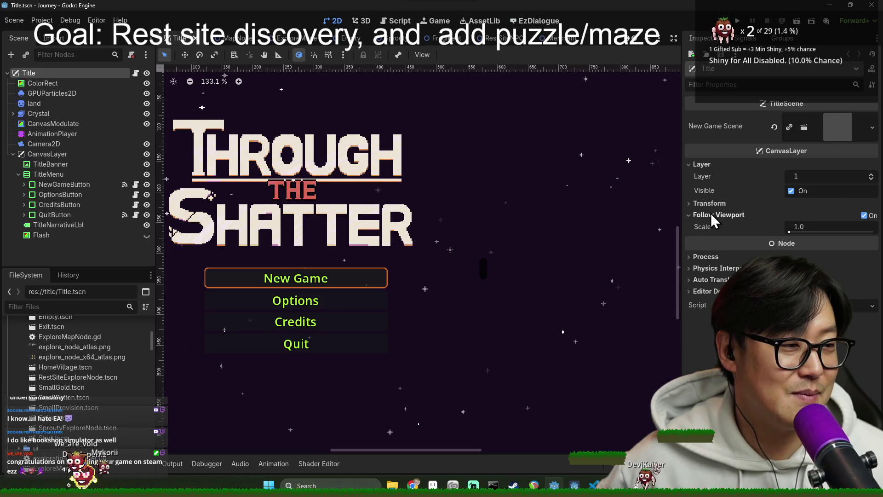
Return to the Godot editor and run the Journey project in debug with F5.
{"action": "key", "text": "alt+Tab"}
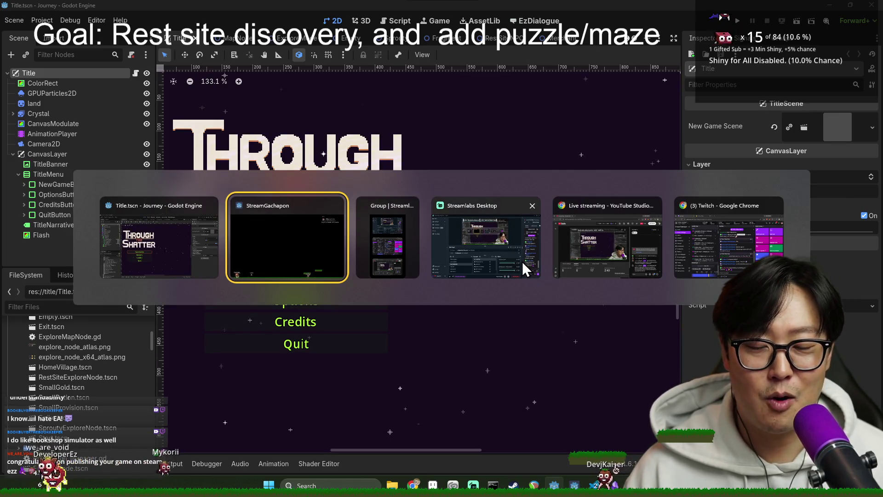
{"action": "key", "text": "alt+Tab"}
{"action": "left_click", "coordinate": [363, 251]}
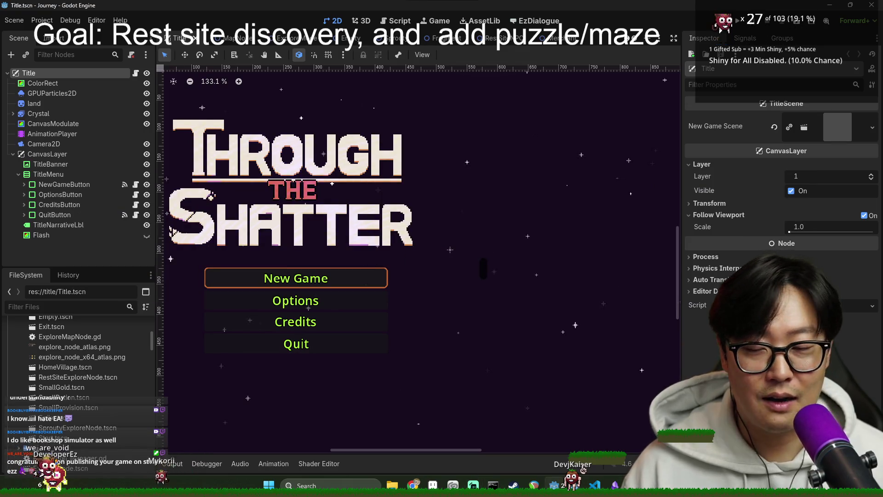
{"action": "mouse_move", "coordinate": [424, 485]}
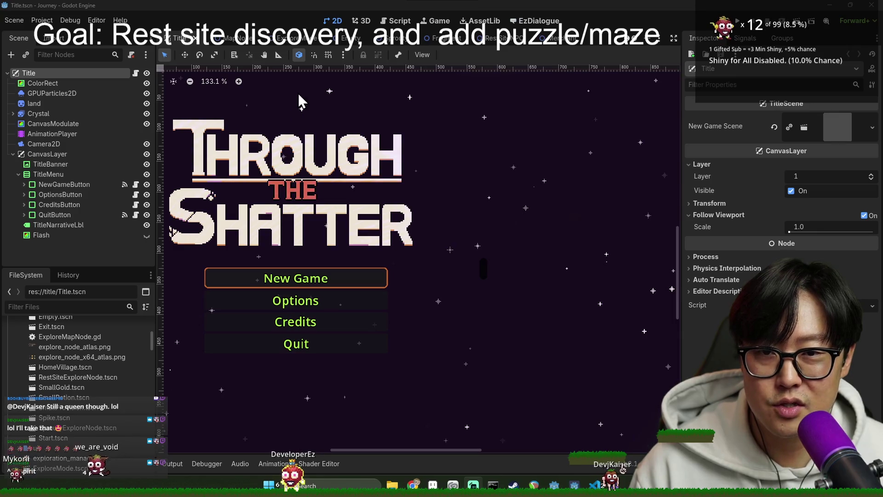
{"action": "key", "text": "F5"}
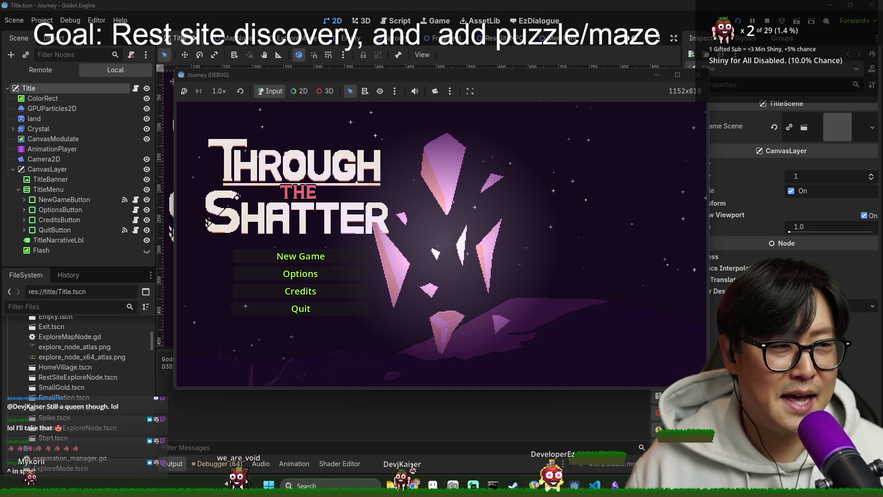
Start a New Game and walk through the opening maze nodes, dismissing each hint.
{"action": "left_click", "coordinate": [324, 258]}
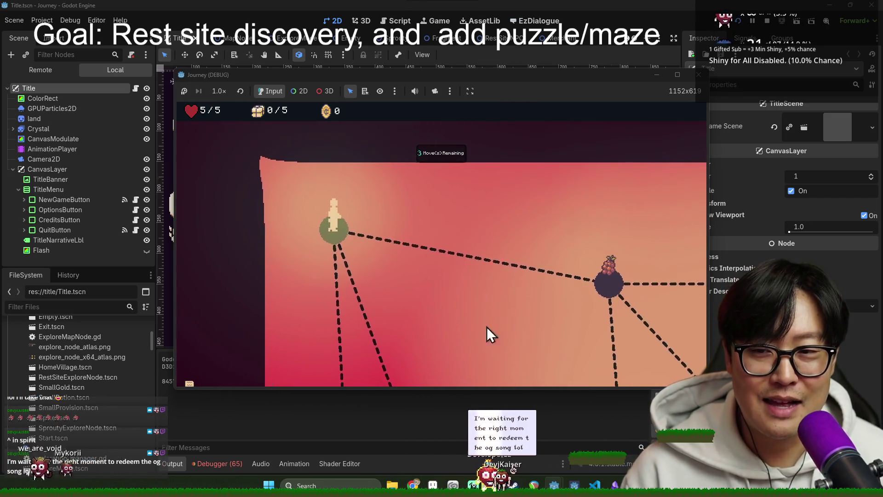
{"action": "left_click", "coordinate": [435, 263]}
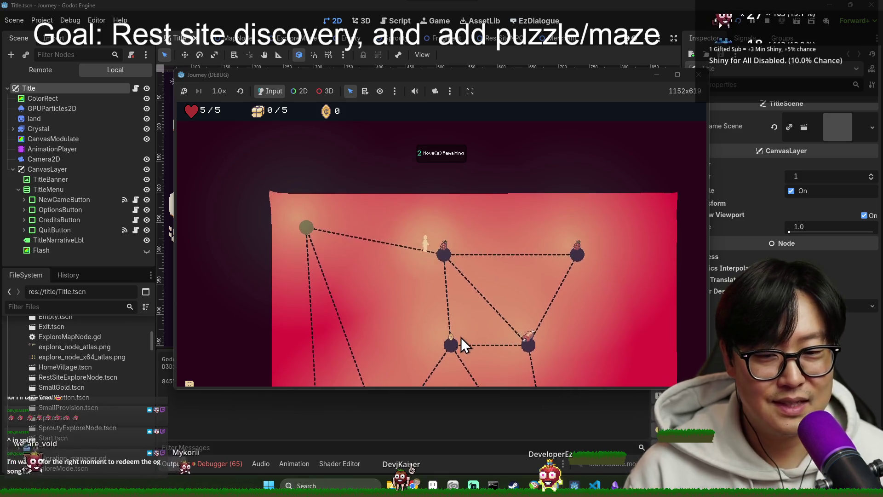
{"action": "left_click", "coordinate": [445, 254]}
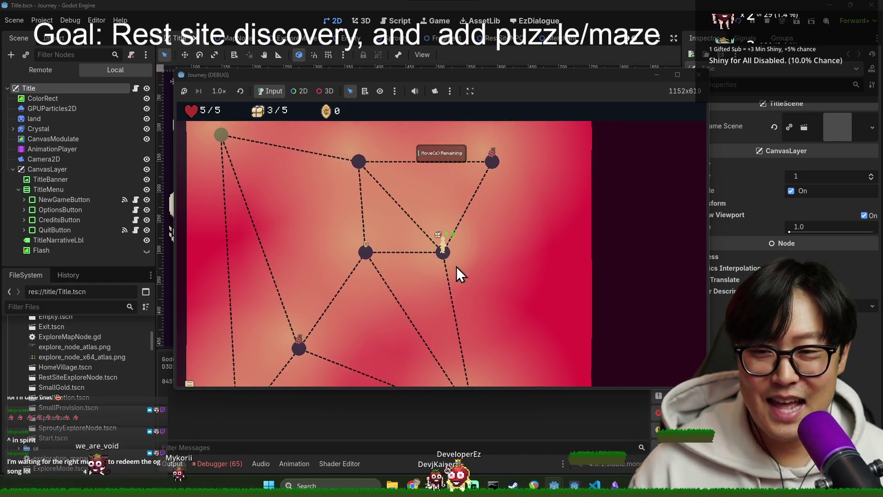
{"action": "left_click", "coordinate": [368, 256]}
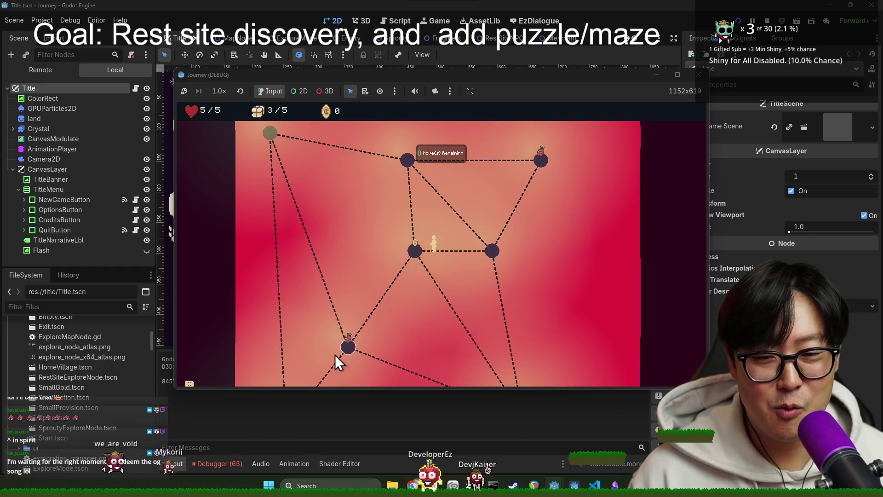
{"action": "left_click", "coordinate": [442, 196]}
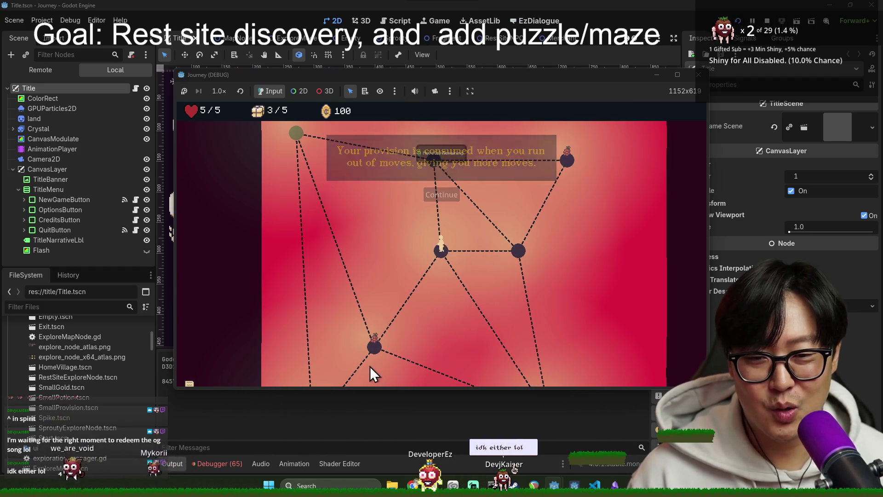
{"action": "left_click", "coordinate": [371, 350]}
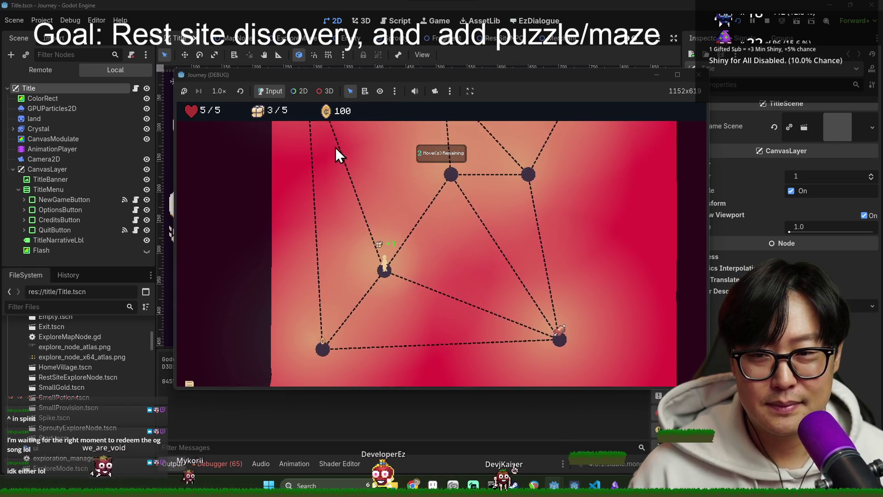
{"action": "left_click", "coordinate": [438, 196]}
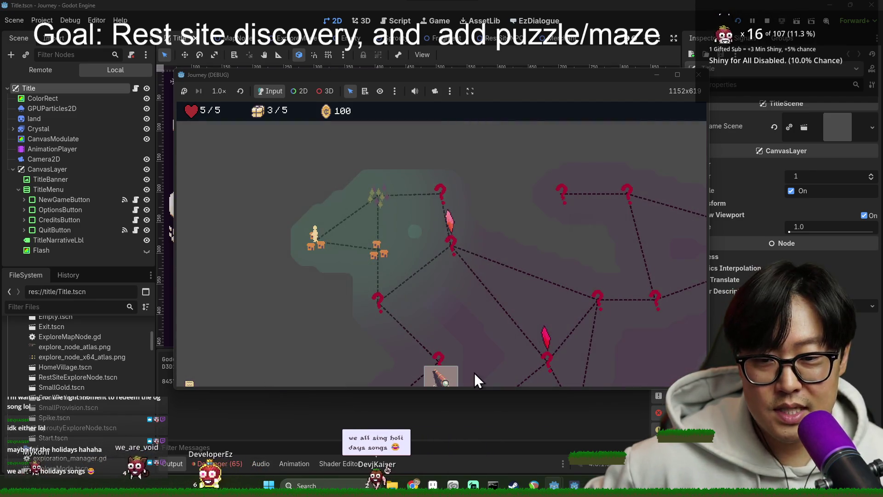
Make the game window fullscreen, then switch back to the Godot editor.
{"action": "double_click", "coordinate": [532, 79]}
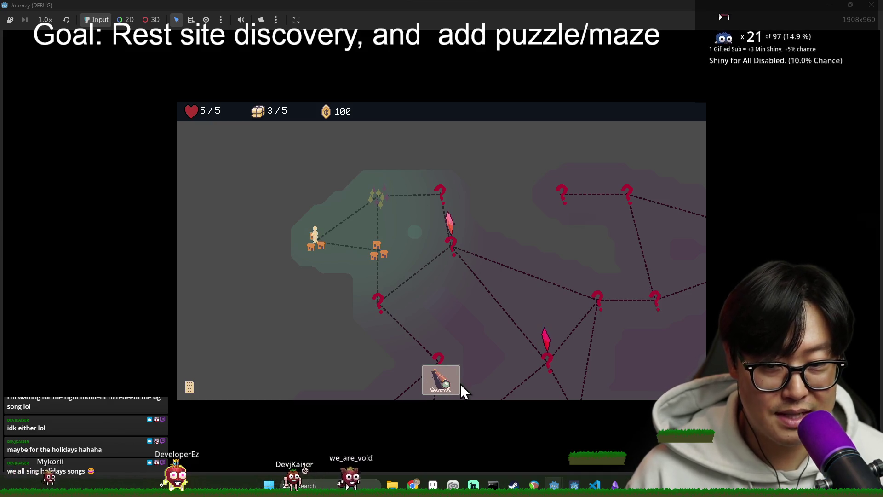
{"action": "key", "text": "alt+F4"}
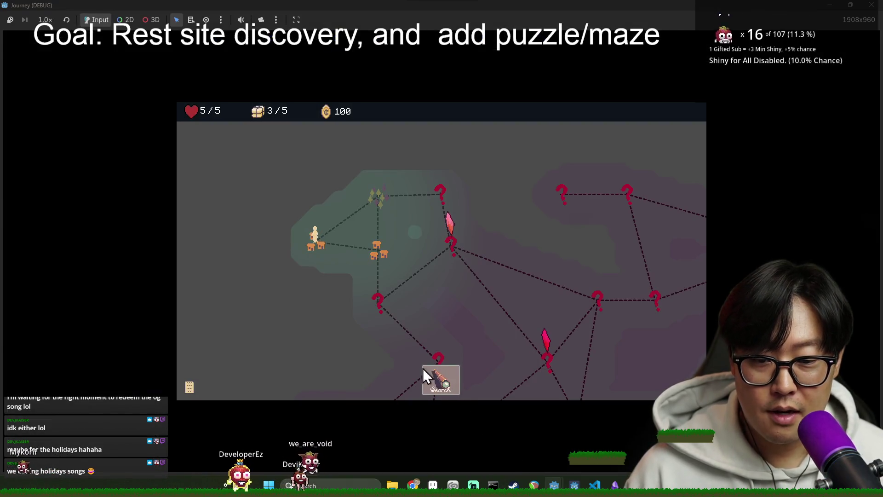
{"action": "key", "text": "alt+Tab"}
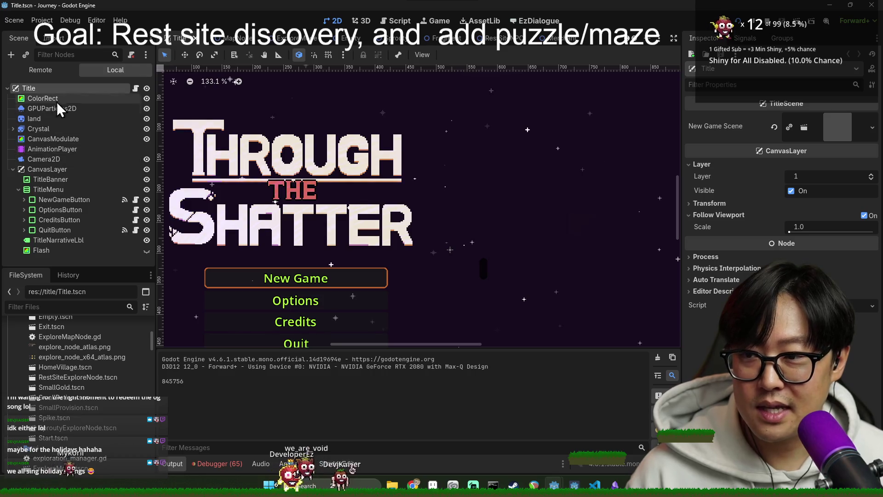
{"action": "key", "text": "alt+Tab"}
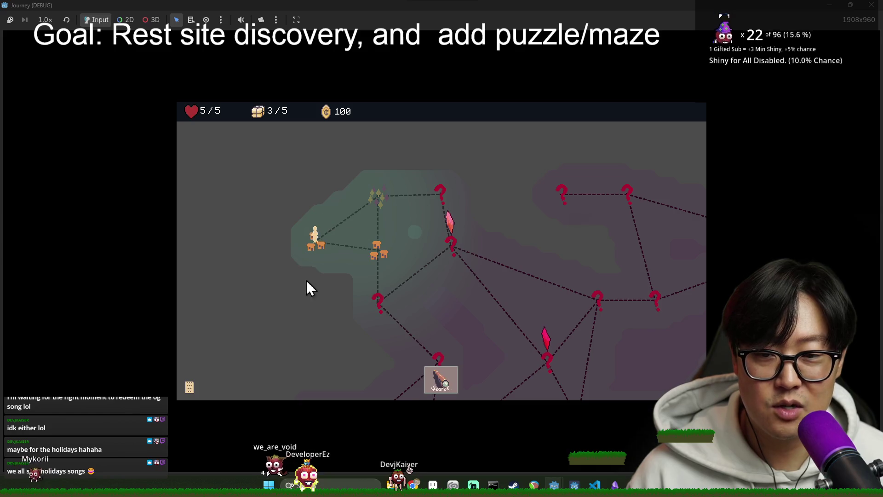
{"action": "key", "text": "alt+Tab"}
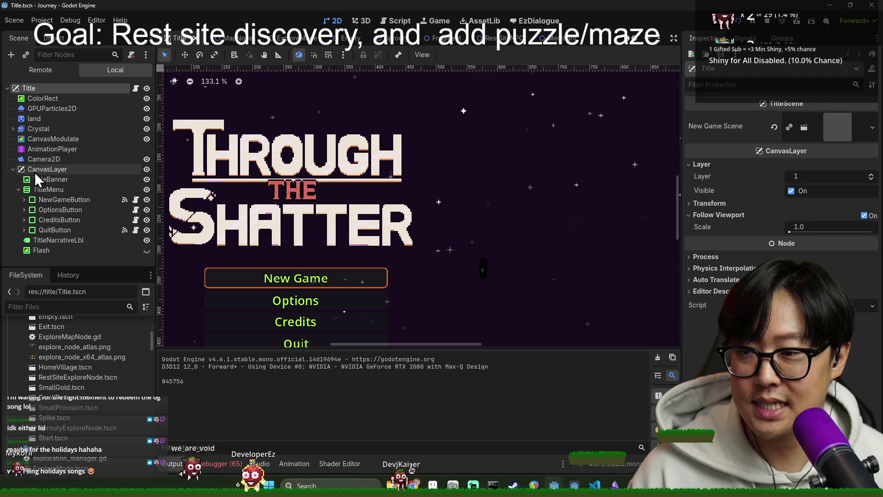
Filter the FileSystem for 'journey' and open JourneyMode.tscn.
{"action": "left_click", "coordinate": [59, 199]}
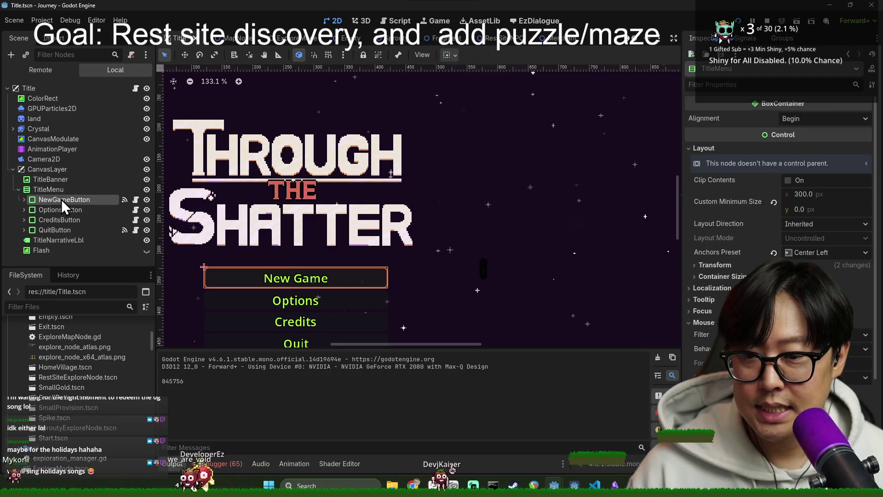
{"action": "left_click", "coordinate": [67, 307]}
{"action": "type", "text": "journey"}
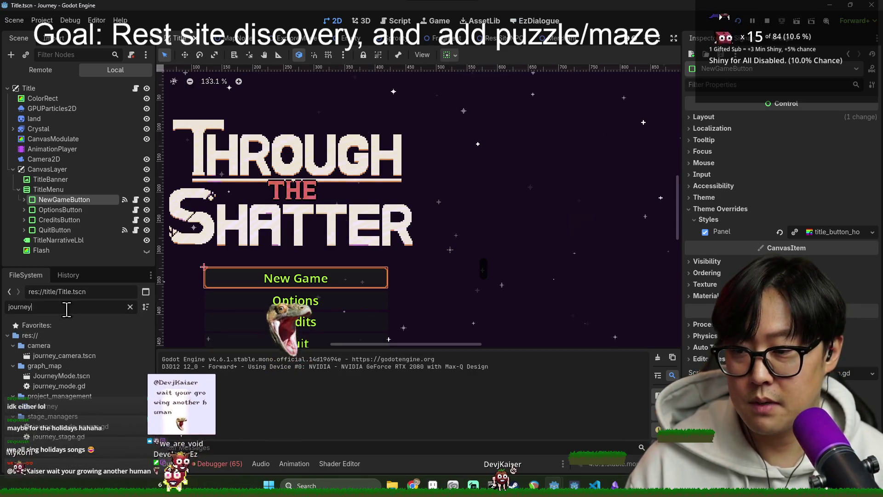
{"action": "double_click", "coordinate": [94, 376]}
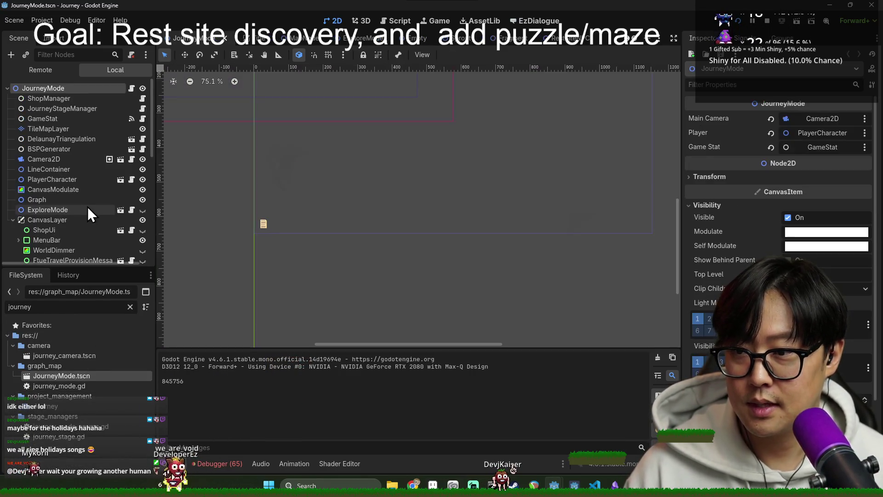
Open the ActionBar scene, then the ActionButton scene behind RestActionButton.
{"action": "scroll", "coordinate": [75, 208], "scroll_direction": "down", "scroll_amount": 2}
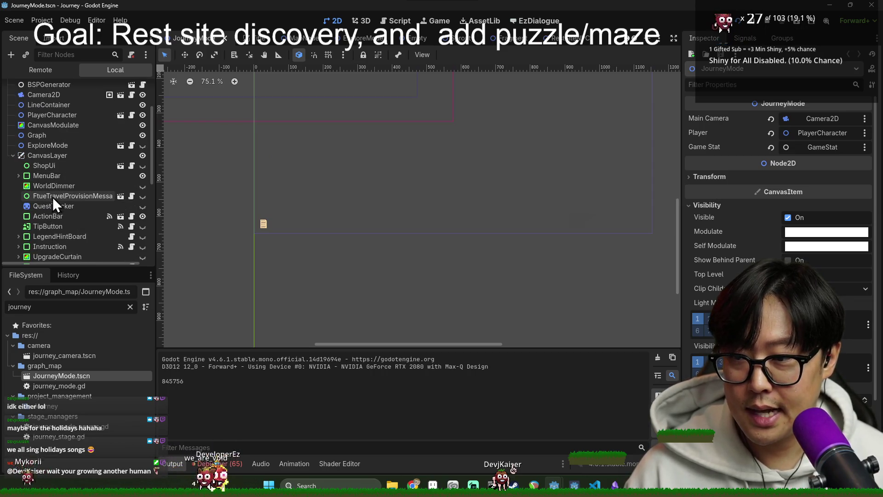
{"action": "left_click", "coordinate": [48, 217]}
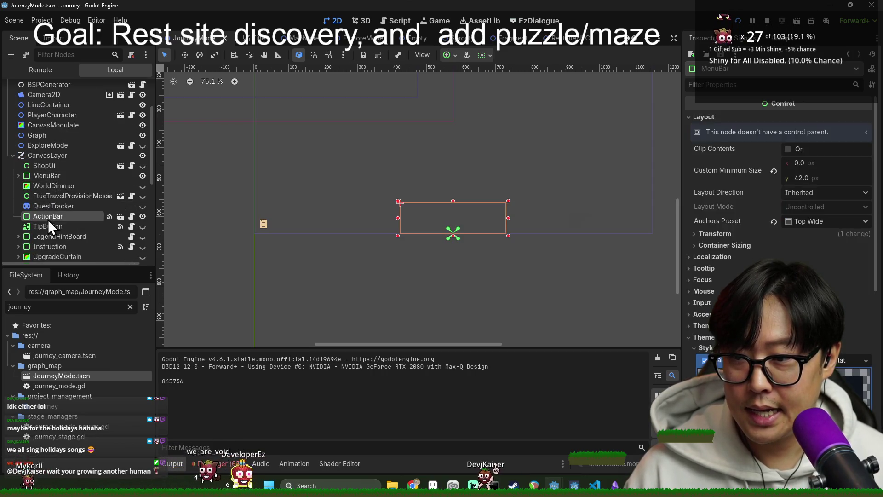
{"action": "left_click", "coordinate": [120, 217]}
{"action": "left_click", "coordinate": [63, 106]}
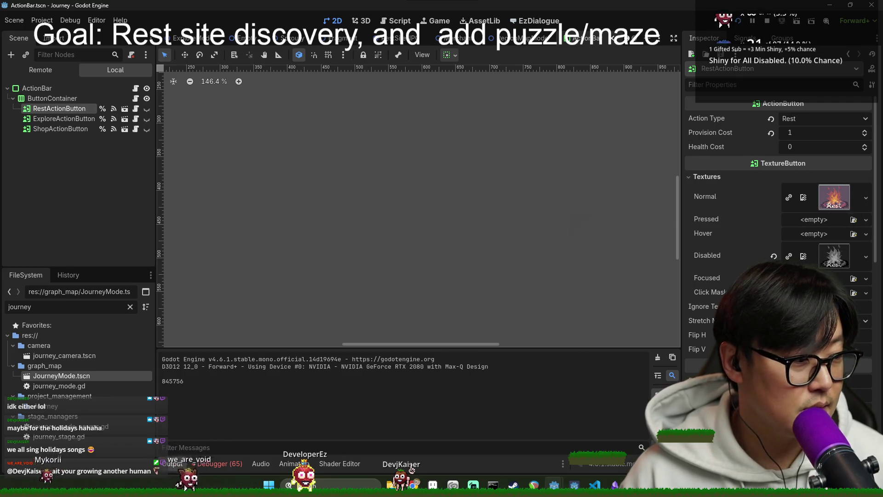
{"action": "left_click", "coordinate": [49, 91]}
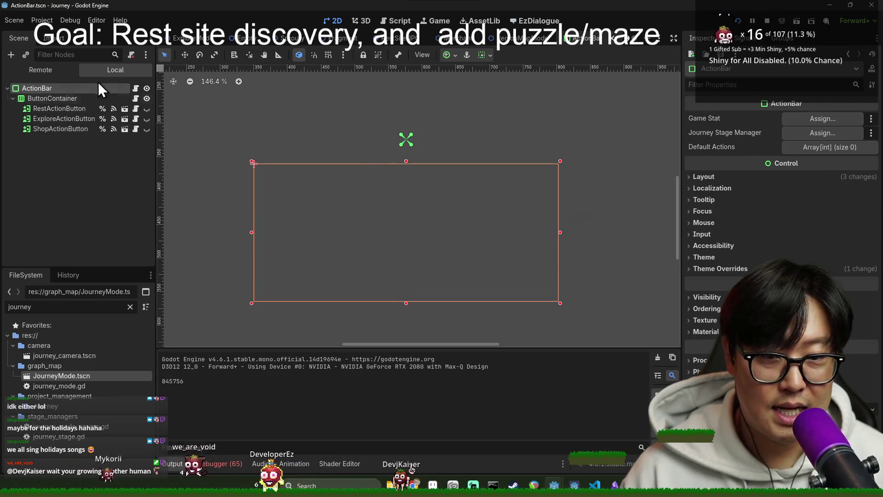
{"action": "left_click", "coordinate": [78, 111]}
{"action": "left_click", "coordinate": [125, 112]}
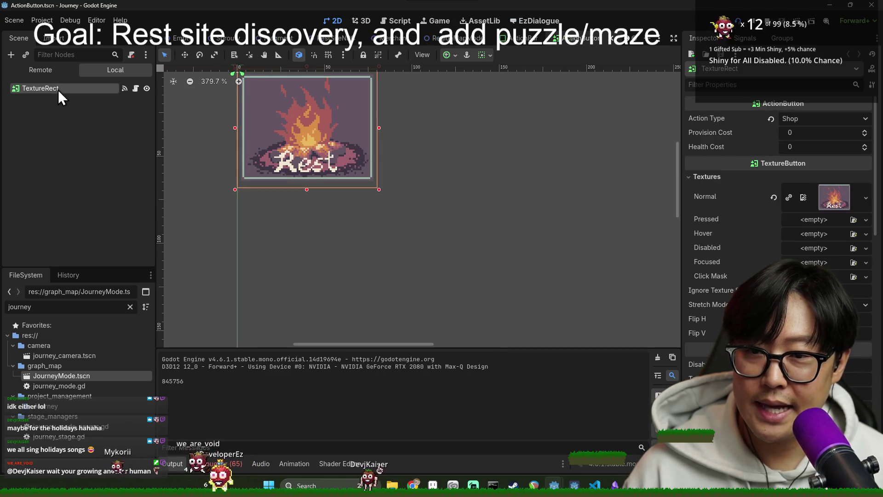
Test the Rest texture at scale 2 in game, then revert it to 1.0 and save.
{"action": "scroll", "coordinate": [733, 248], "scroll_direction": "down", "scroll_amount": 10}
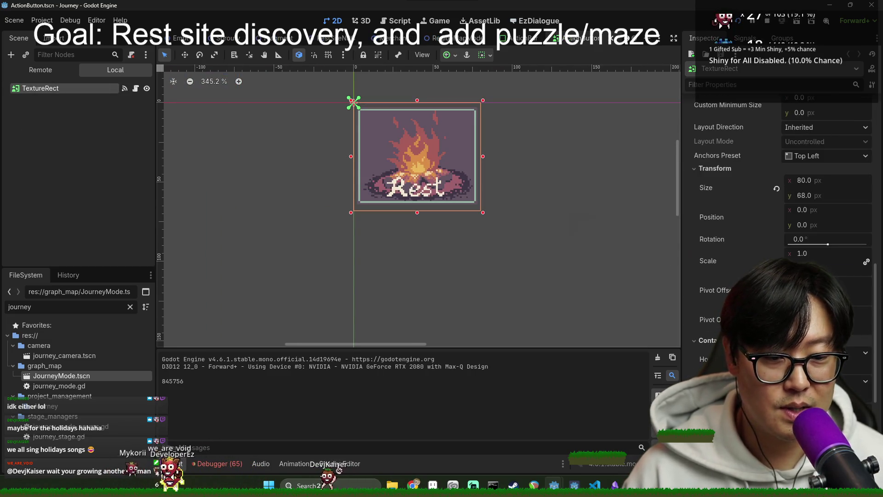
{"action": "left_click", "coordinate": [802, 253]}
{"action": "type", "text": "2"}
{"action": "key", "text": "Return"}
{"action": "key", "text": "F5"}
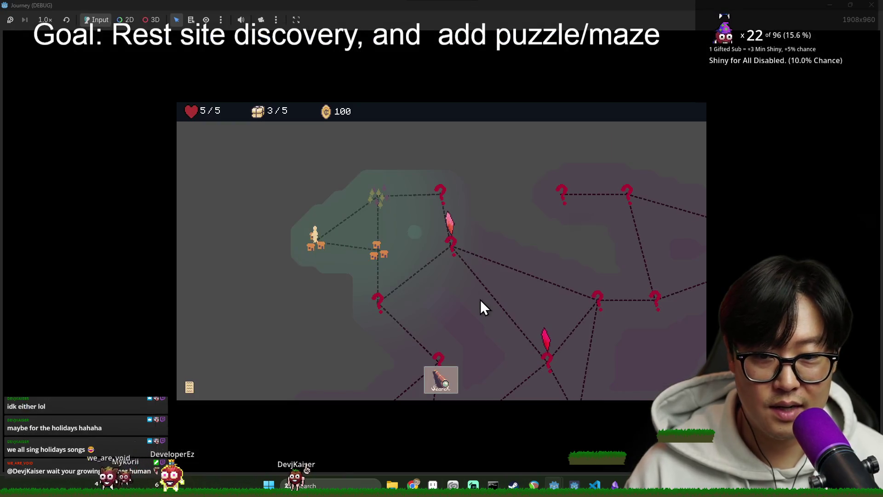
{"action": "key", "text": "alt+Tab"}
{"action": "key", "text": "alt+Tab"}
{"action": "key", "text": "alt+Tab"}
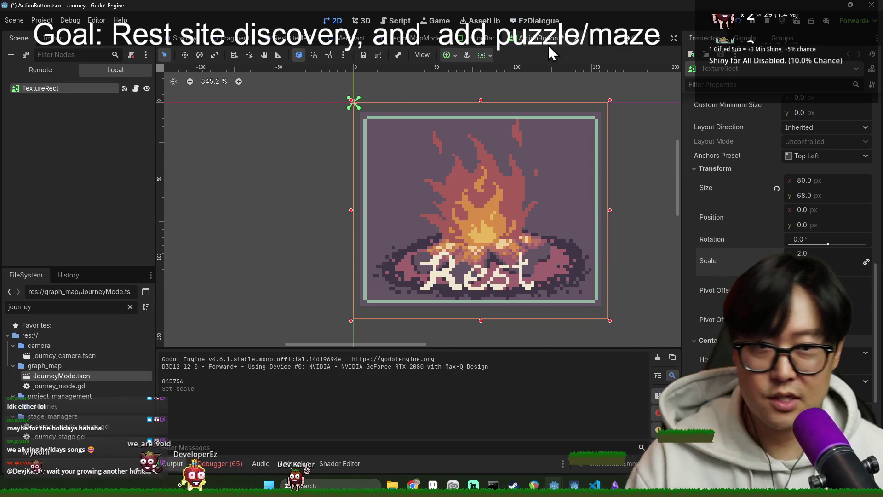
{"action": "key", "text": "ctrl+s"}
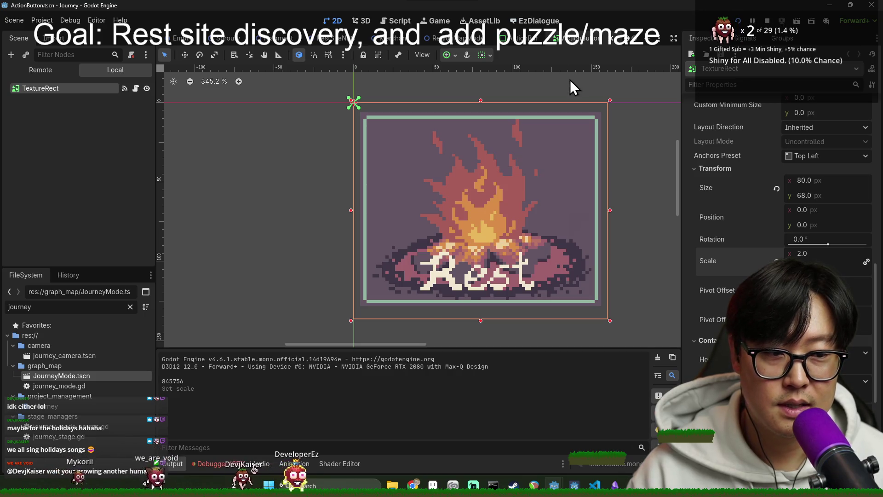
{"action": "key", "text": "Return"}
{"action": "key", "text": "ctrl+s"}
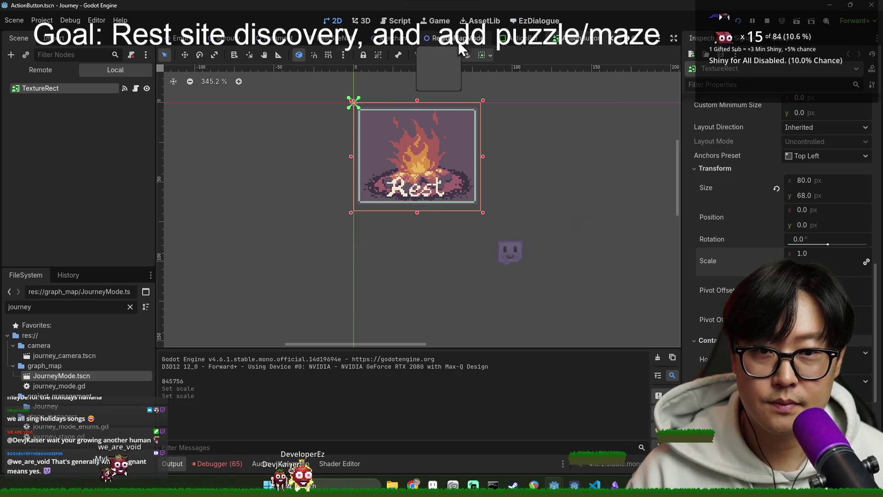
Expand the Remote tree from Game down to JourneyMode's CanvasLayer.
{"action": "left_click", "coordinate": [46, 70]}
{"action": "left_click", "coordinate": [13, 159]}
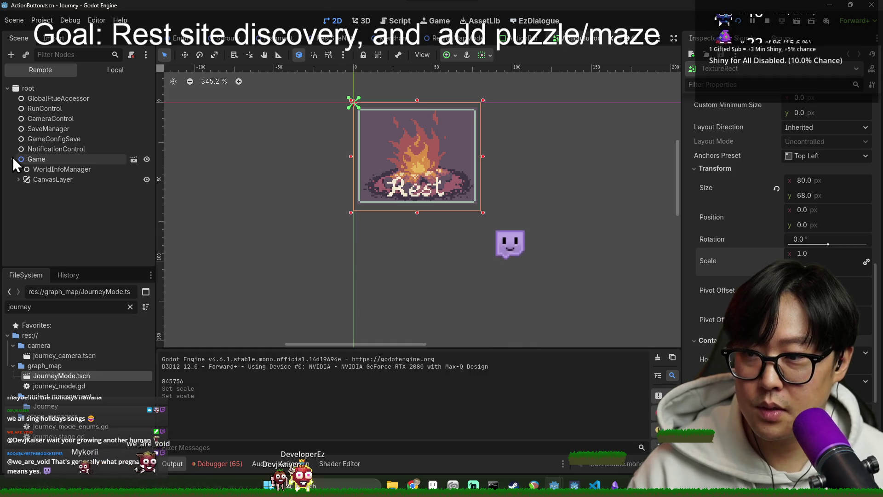
{"action": "left_click", "coordinate": [18, 179]}
{"action": "left_click", "coordinate": [24, 190]}
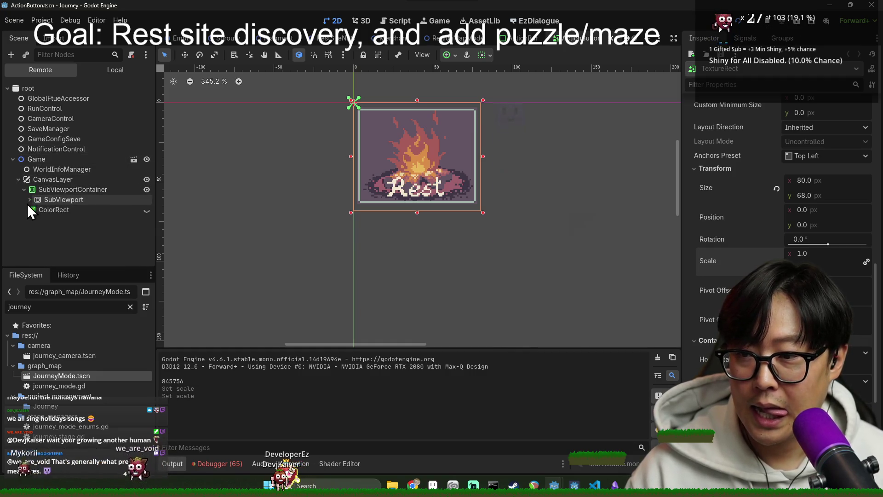
{"action": "left_click", "coordinate": [27, 201]}
{"action": "left_click", "coordinate": [35, 211]}
{"action": "scroll", "coordinate": [73, 236], "scroll_direction": "down", "scroll_amount": 3}
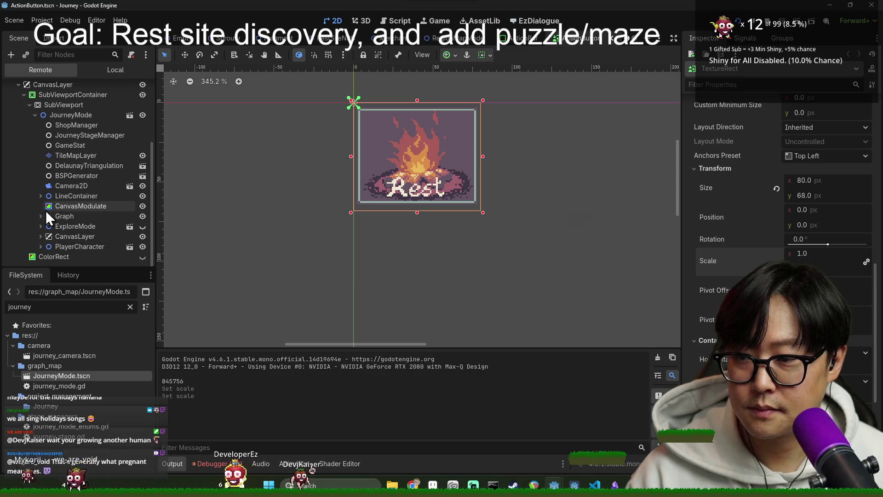
{"action": "left_click", "coordinate": [41, 236]}
{"action": "scroll", "coordinate": [79, 237], "scroll_direction": "down", "scroll_amount": 3}
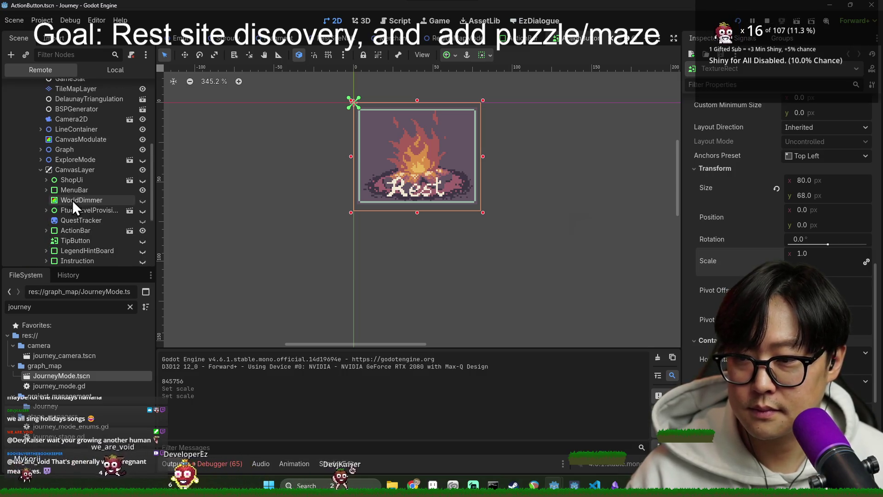
{"action": "scroll", "coordinate": [73, 200], "scroll_direction": "down", "scroll_amount": 2}
Inspect the live ActionBar, ButtonContainer and ExploreActionButton properties.
{"action": "left_click", "coordinate": [57, 188]}
{"action": "left_click", "coordinate": [46, 186]}
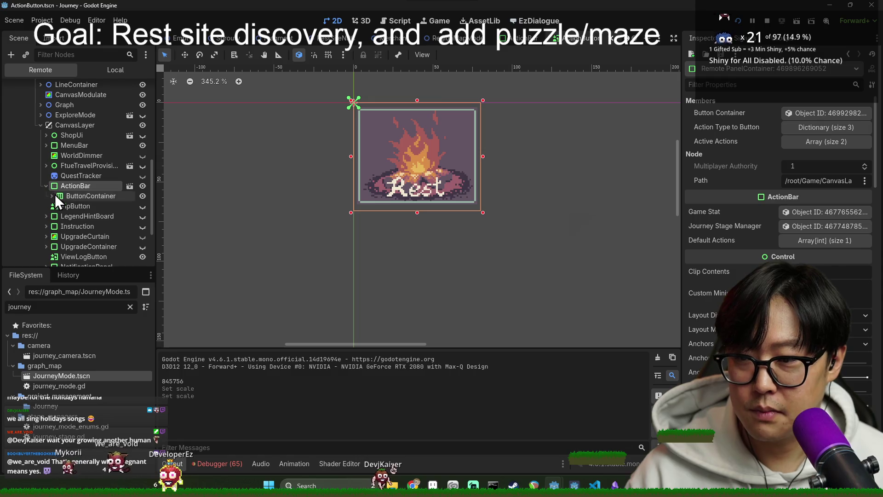
{"action": "left_click", "coordinate": [48, 198]}
{"action": "left_click", "coordinate": [89, 216]}
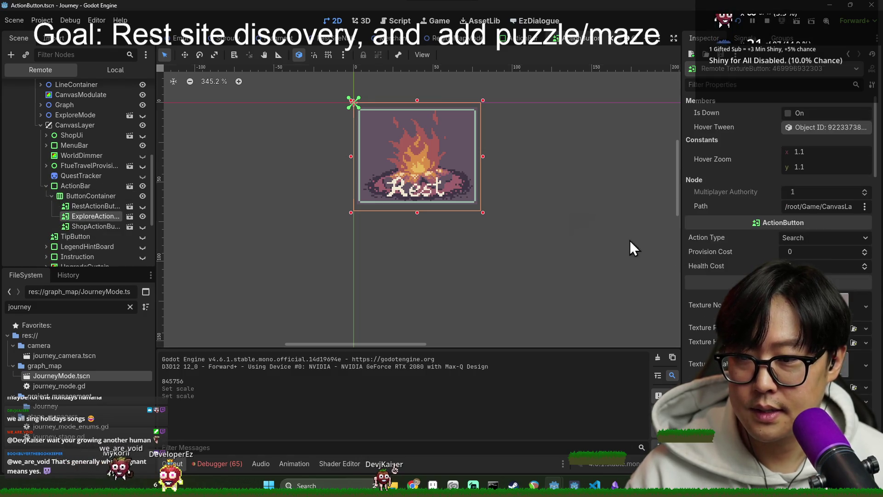
{"action": "scroll", "coordinate": [778, 207], "scroll_direction": "down", "scroll_amount": 10}
{"action": "scroll", "coordinate": [777, 207], "scroll_direction": "down", "scroll_amount": 5}
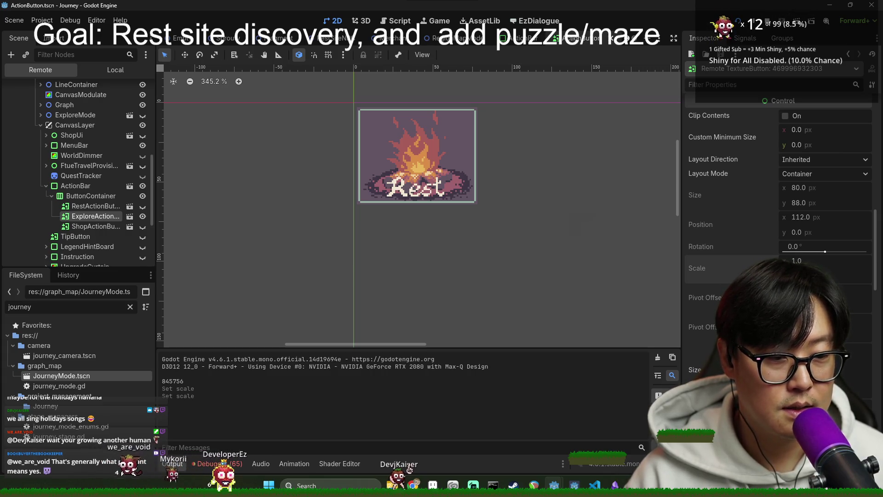
{"action": "left_click", "coordinate": [60, 186]}
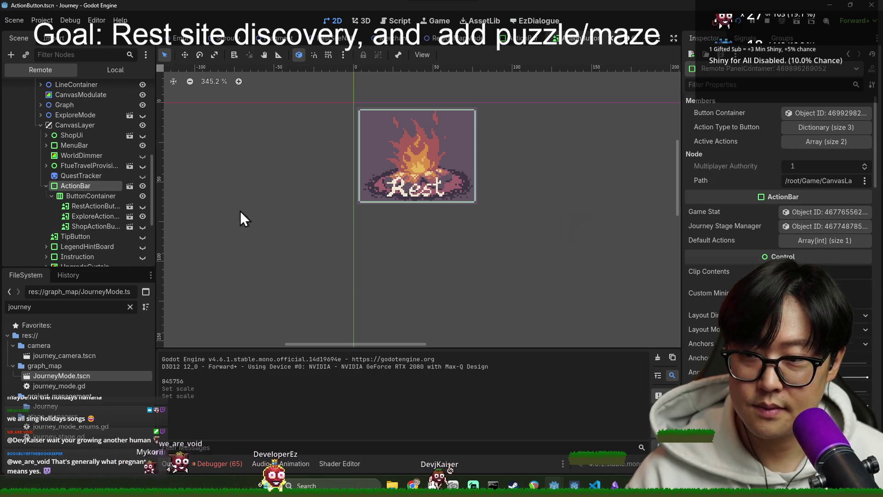
{"action": "scroll", "coordinate": [796, 232], "scroll_direction": "down", "scroll_amount": 10}
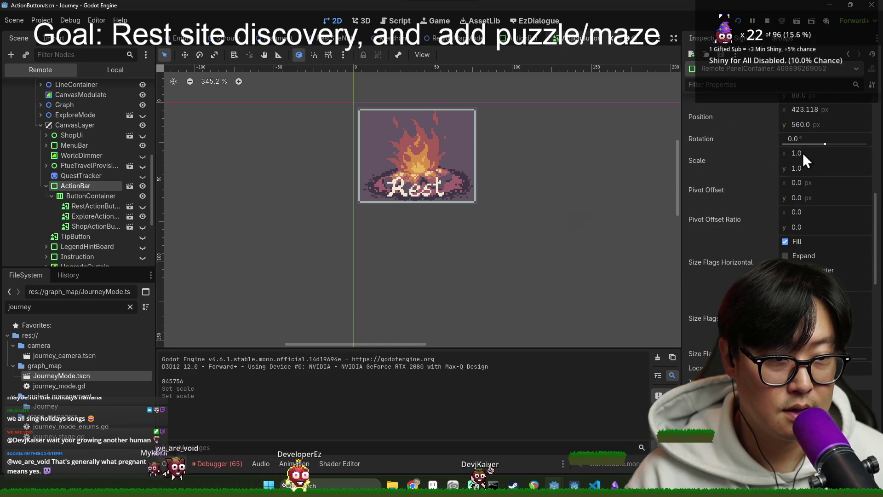
Set the live ActionBar scale to 2 and raise its Offset Top.
{"action": "left_click", "coordinate": [802, 153]}
{"action": "key", "text": "alt+Tab"}
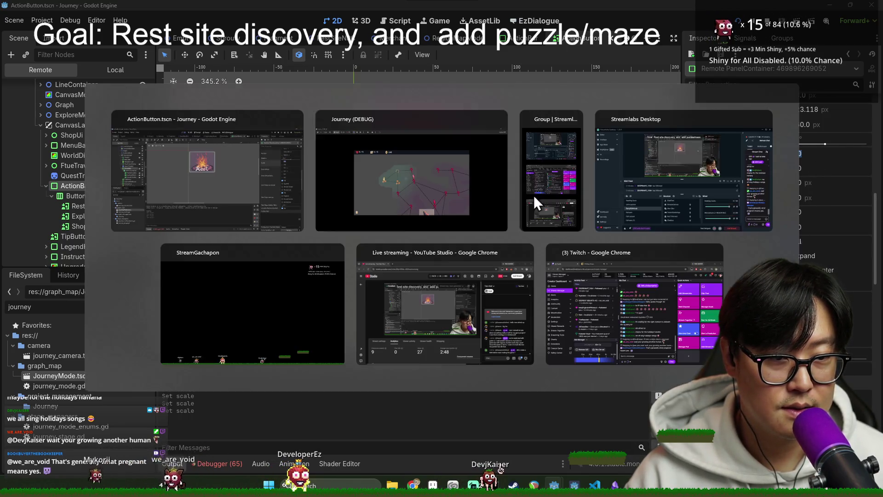
{"action": "left_click", "coordinate": [390, 197]}
{"action": "key", "text": "alt+Tab"}
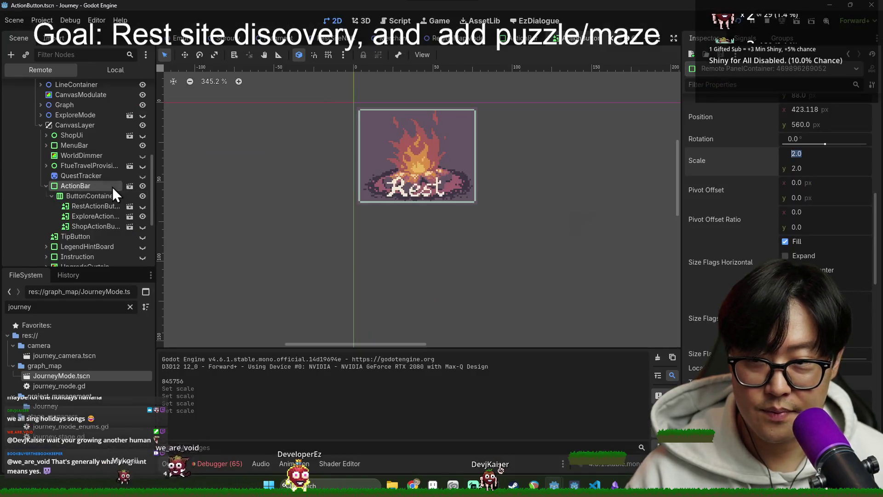
{"action": "scroll", "coordinate": [809, 189], "scroll_direction": "up", "scroll_amount": 5}
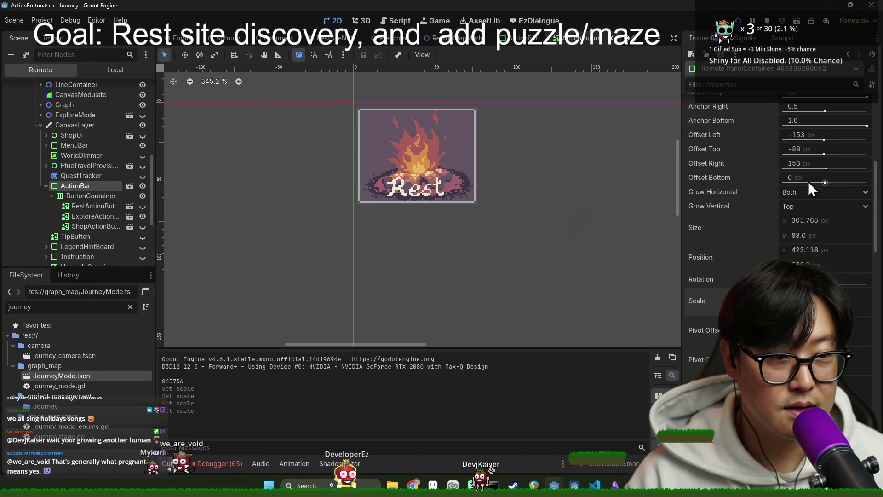
{"action": "scroll", "coordinate": [810, 230], "scroll_direction": "up", "scroll_amount": 3}
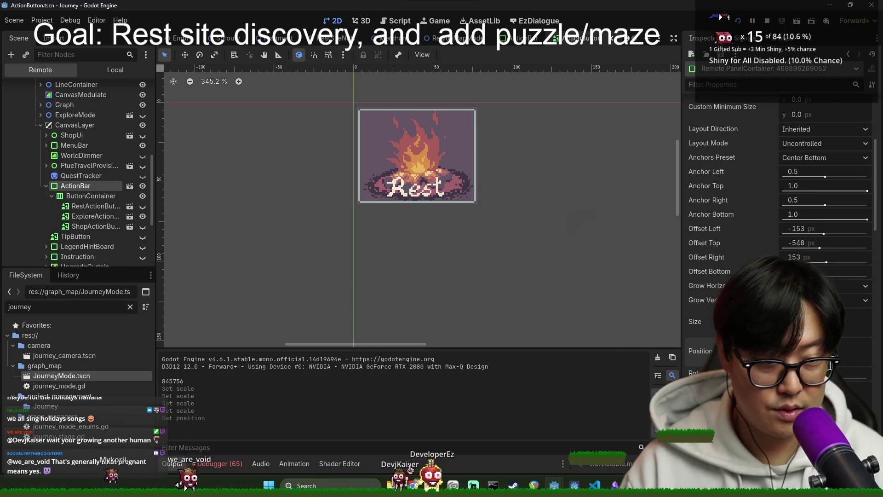
Check that the Rest, Search and Shop buttons show in game, then close the debug run.
{"action": "key", "text": "alt+Tab"}
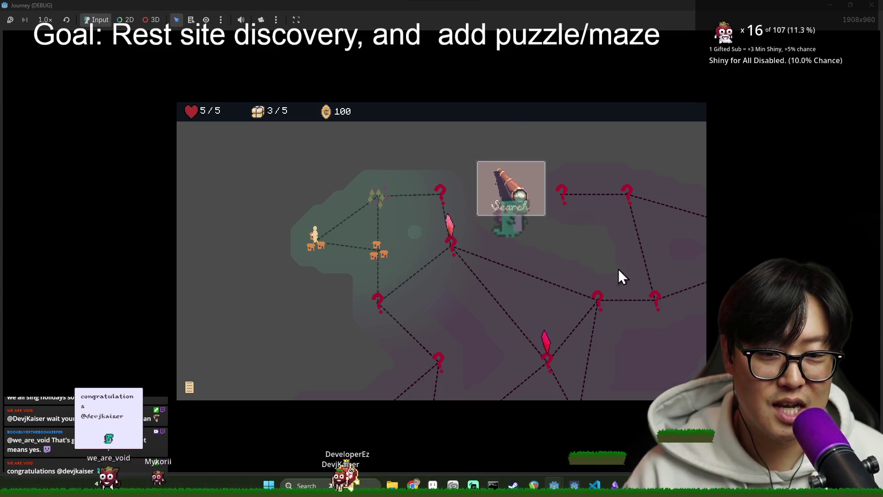
{"action": "key", "text": "alt+Tab"}
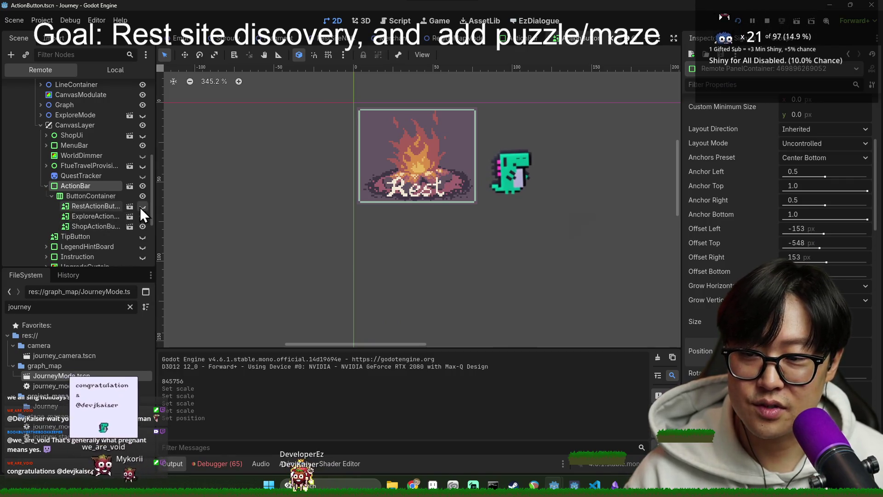
{"action": "key", "text": "alt+Tab"}
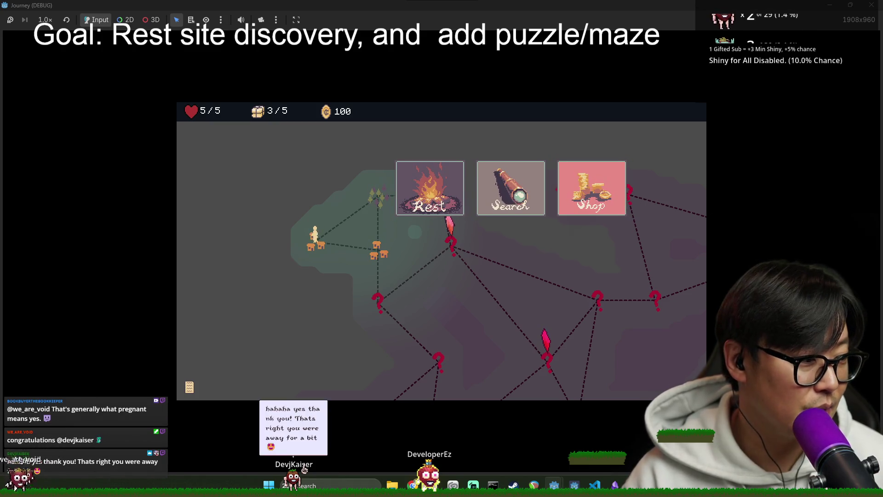
{"action": "left_click", "coordinate": [872, 5]}
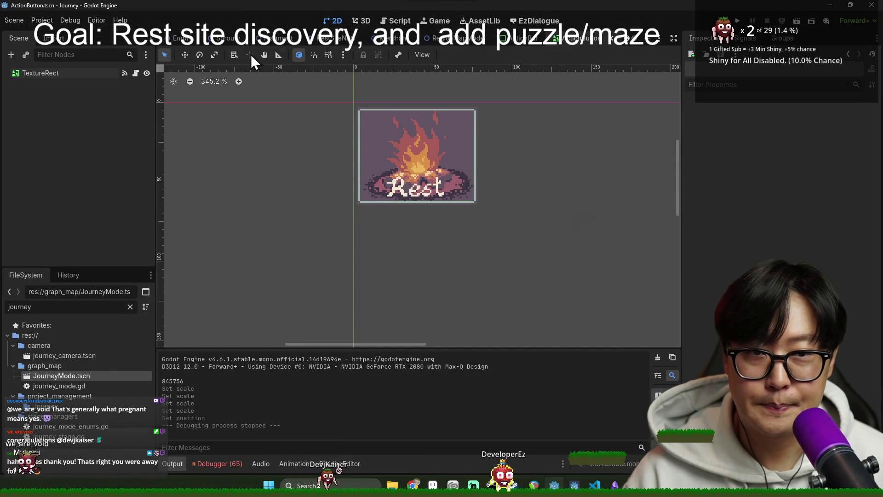
Close and reopen ActionButton.tscn, then switch to the Empty.tscn scene.
{"action": "key", "text": "ctrl+shift+w"}
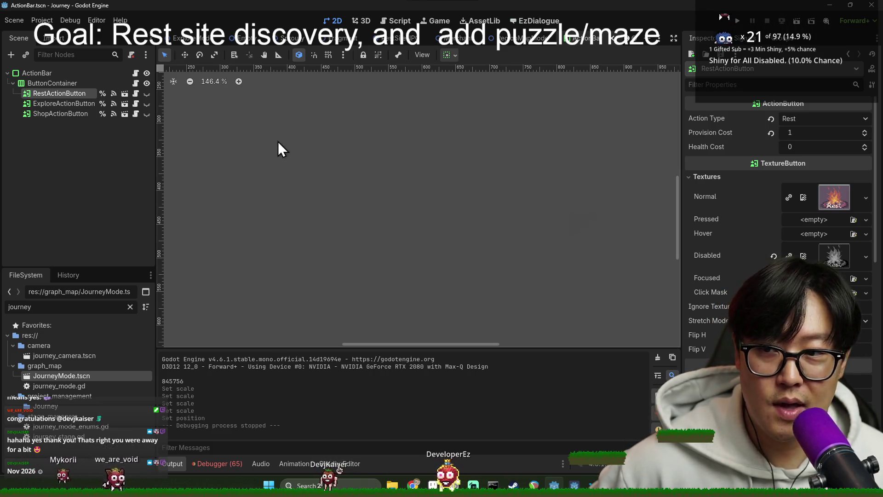
{"action": "left_click", "coordinate": [120, 100]}
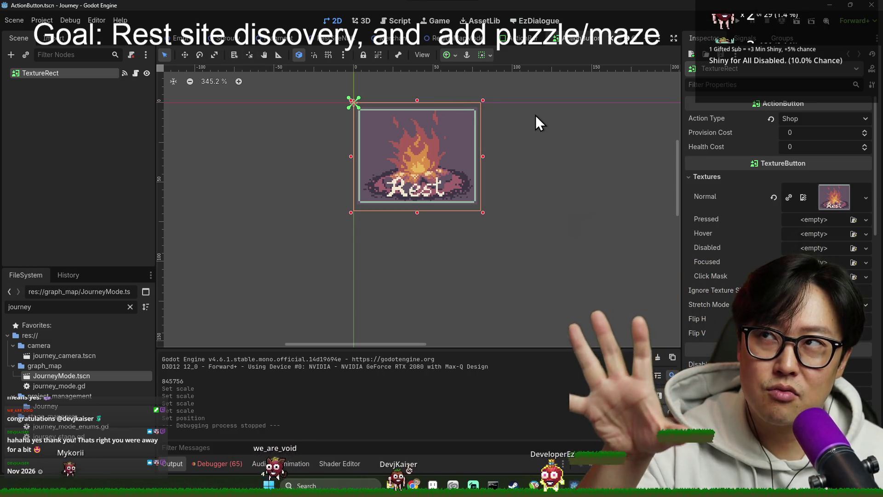
{"action": "left_click", "coordinate": [170, 38]}
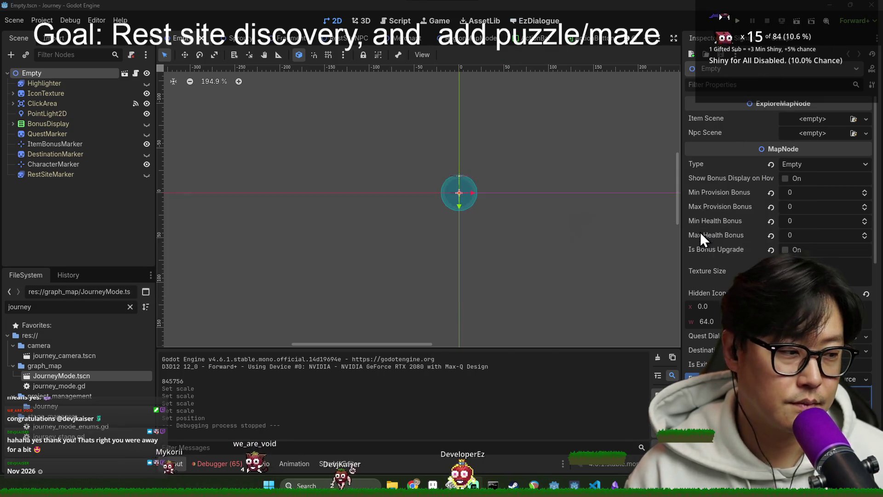
Cancel the window switcher and open Project > Project Settings.
{"action": "key", "text": "alt+Tab"}
{"action": "key", "text": "alt+Tab"}
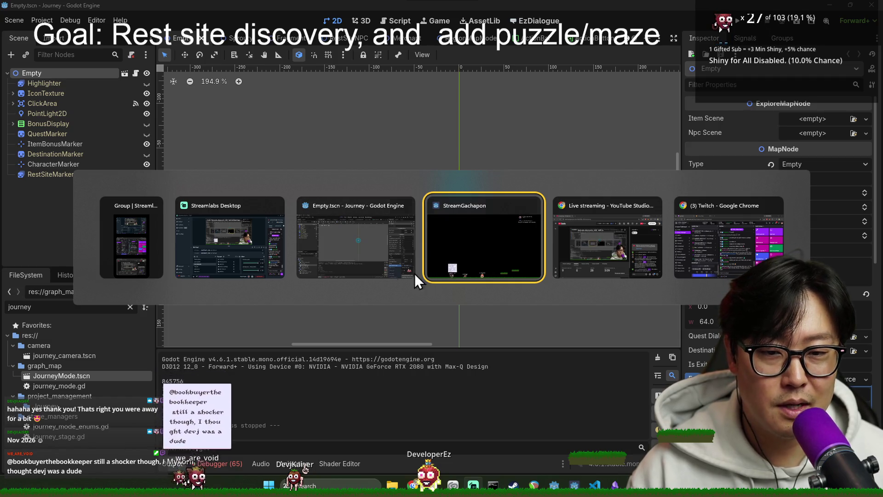
{"action": "key", "text": "Escape"}
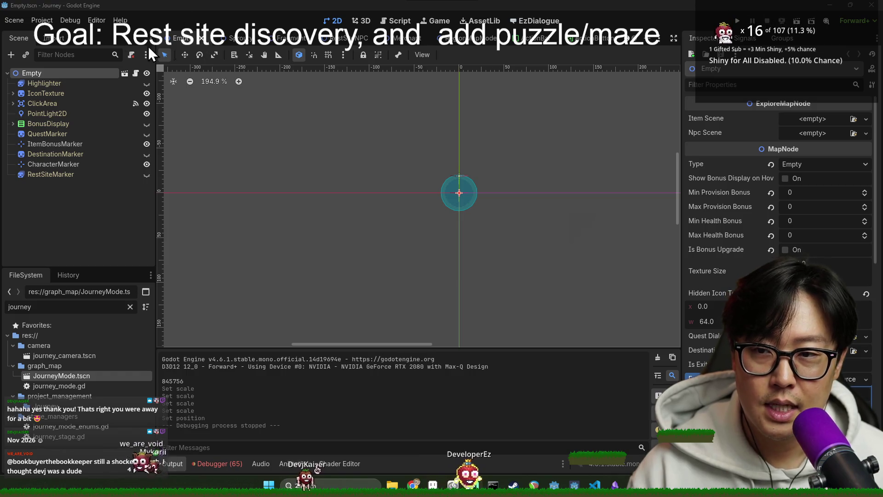
{"action": "left_click", "coordinate": [42, 20]}
{"action": "left_click", "coordinate": [61, 35]}
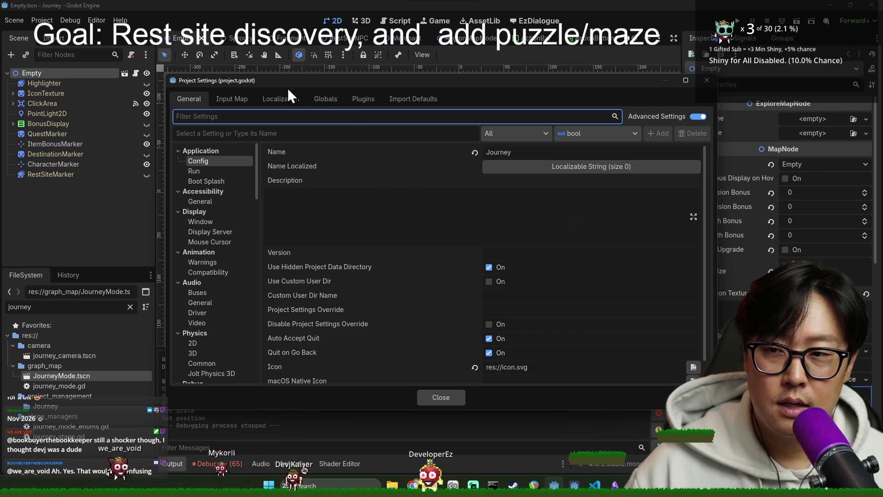
Filter settings for 'window' and review the Display > Window viewport width and height.
{"action": "left_click", "coordinate": [212, 117]}
{"action": "type", "text": "window"}
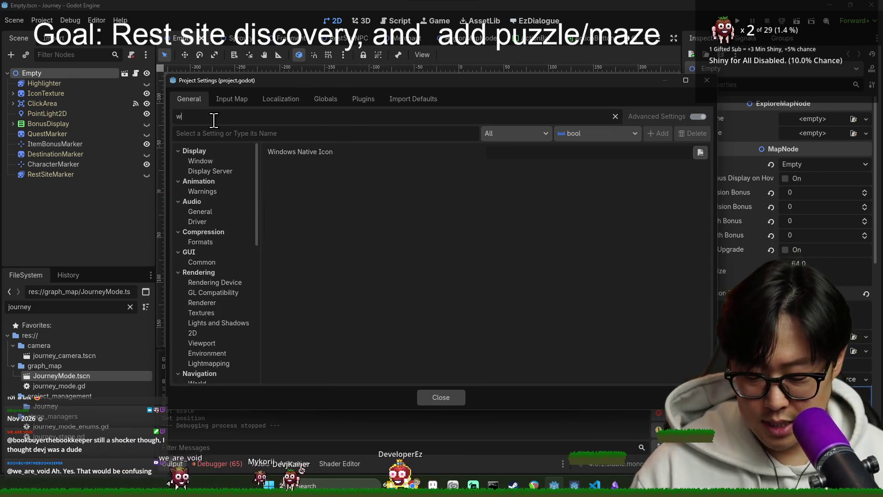
{"action": "left_click", "coordinate": [212, 161]}
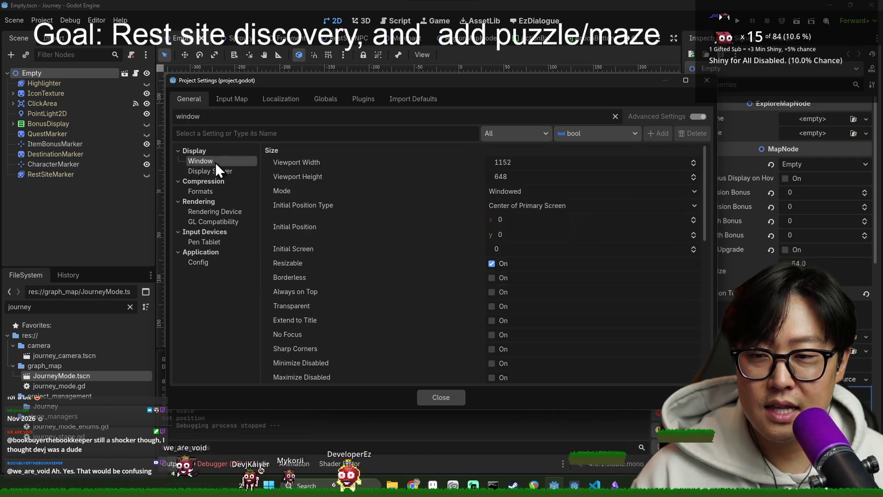
{"action": "left_click", "coordinate": [518, 166]}
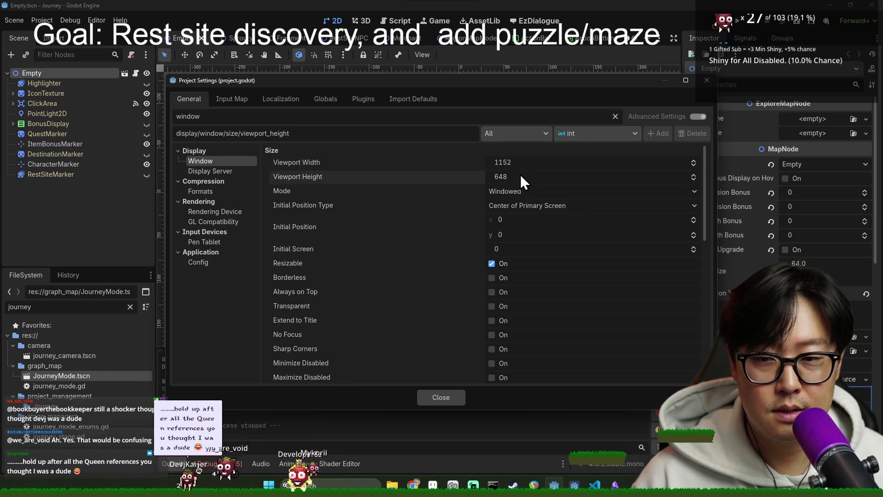
{"action": "left_click", "coordinate": [526, 174]}
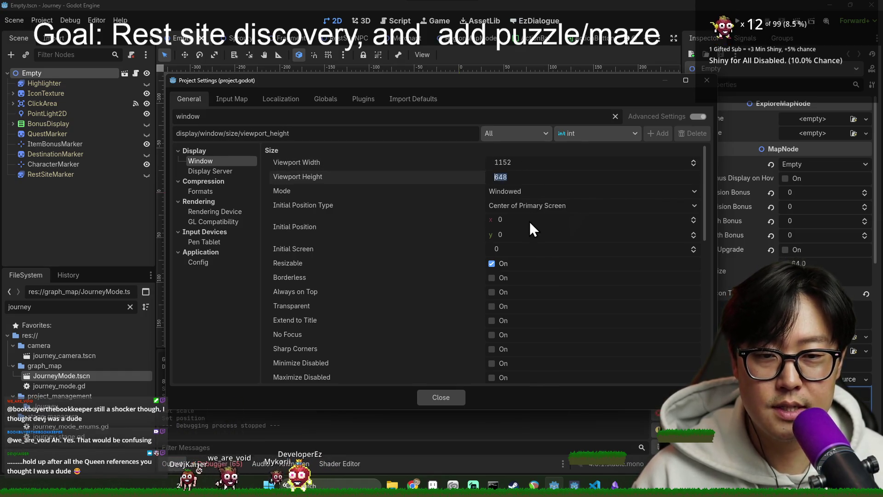
{"action": "scroll", "coordinate": [529, 221], "scroll_direction": "down", "scroll_amount": 5}
{"action": "scroll", "coordinate": [561, 260], "scroll_direction": "down", "scroll_amount": 2}
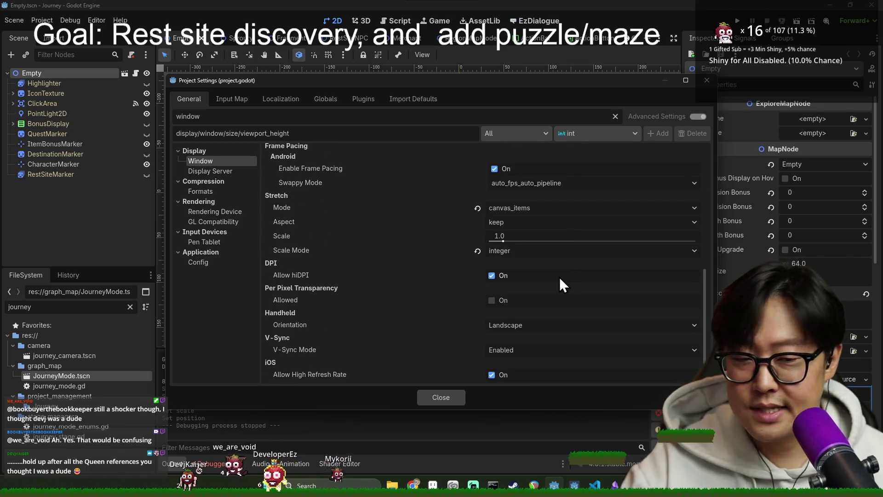
Keep stretch mode canvas_items and aspect keep, then close Project Settings.
{"action": "left_click", "coordinate": [513, 208]}
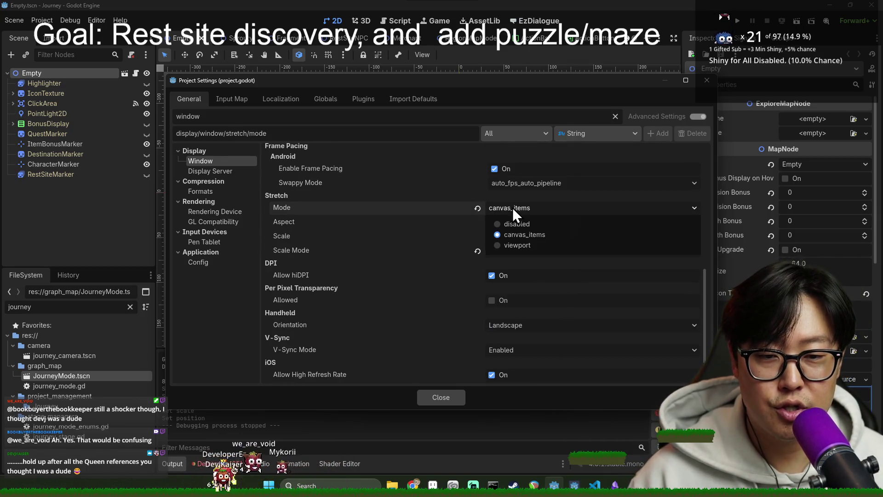
{"action": "left_click", "coordinate": [518, 208]}
{"action": "left_click", "coordinate": [514, 219]}
{"action": "left_click", "coordinate": [521, 231]}
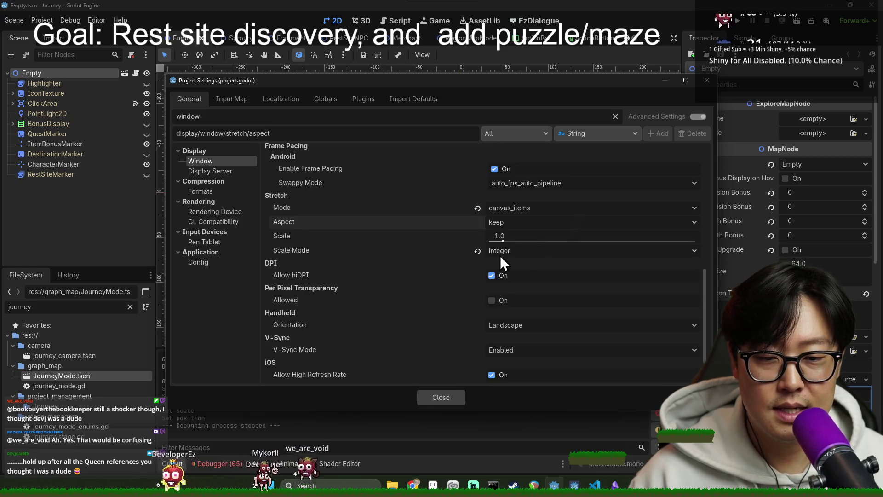
{"action": "left_click", "coordinate": [529, 208]}
{"action": "left_click", "coordinate": [534, 207]}
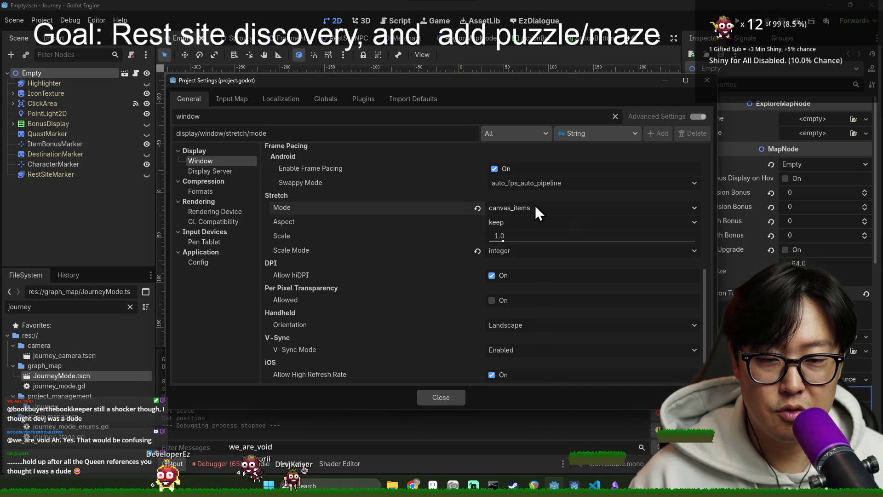
{"action": "scroll", "coordinate": [625, 233], "scroll_direction": "up", "scroll_amount": 3}
{"action": "key", "text": "Escape"}
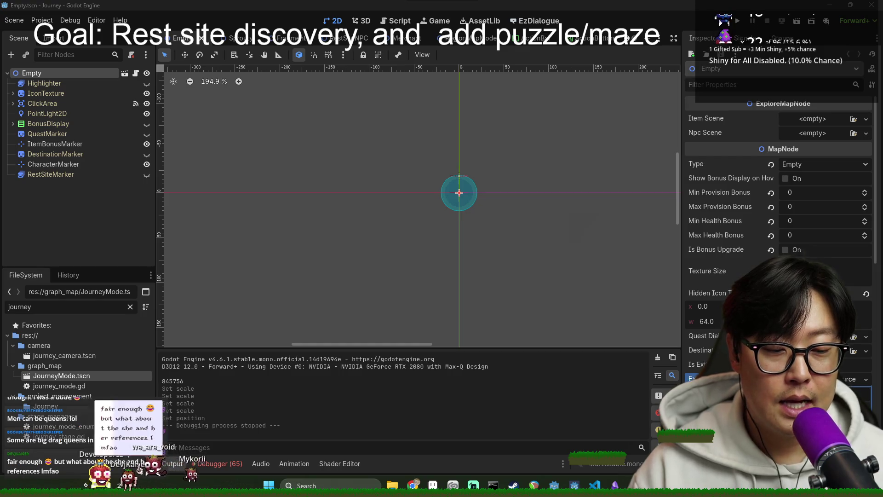
{"action": "key", "text": "super"}
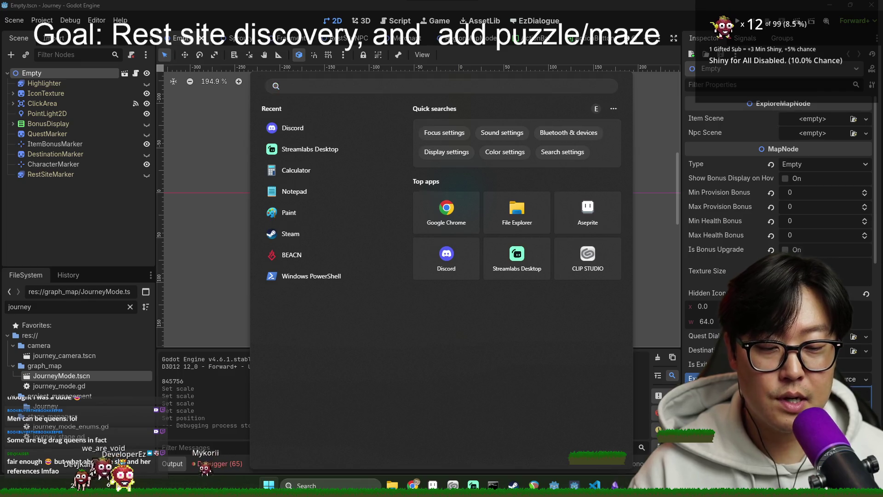
{"action": "key", "text": "Escape"}
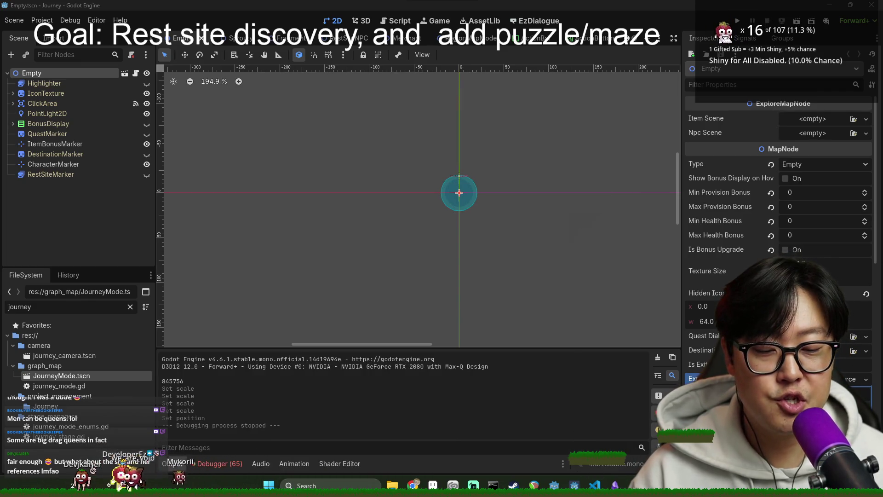
Close the Obsidian vault chooser and read through the Region design note.
{"action": "left_click", "coordinate": [615, 485]}
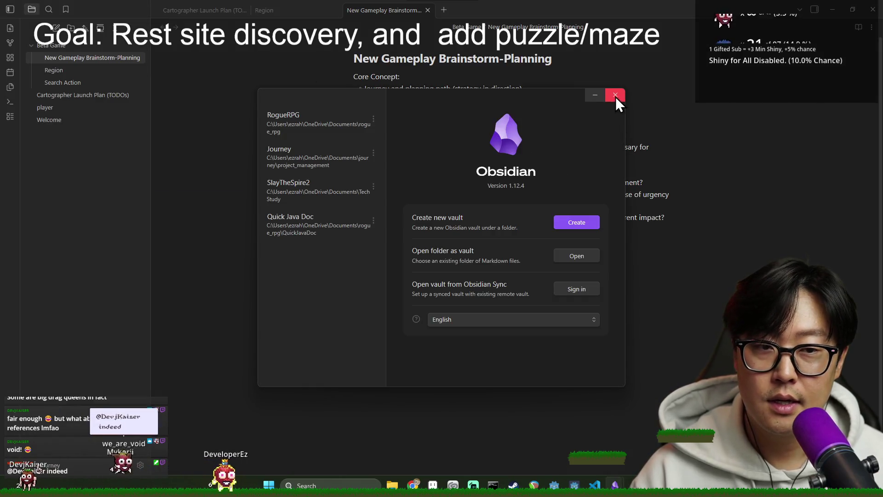
{"action": "left_click", "coordinate": [615, 94]}
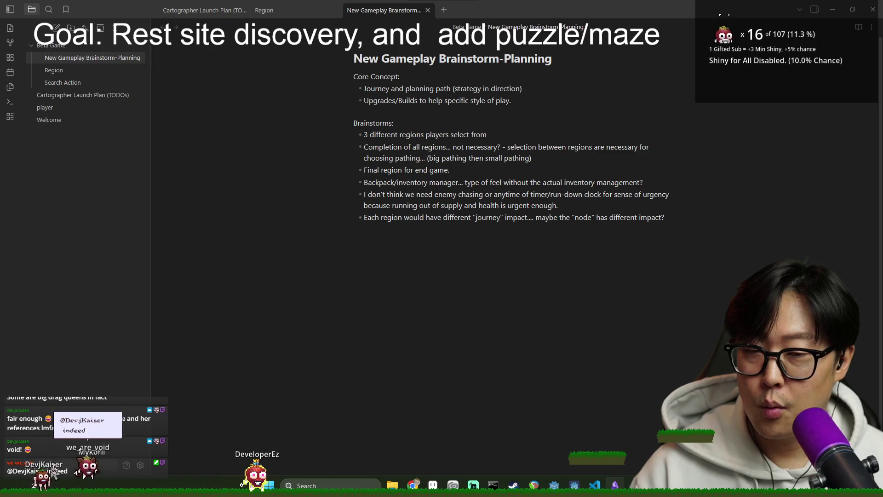
{"action": "left_click", "coordinate": [70, 71]}
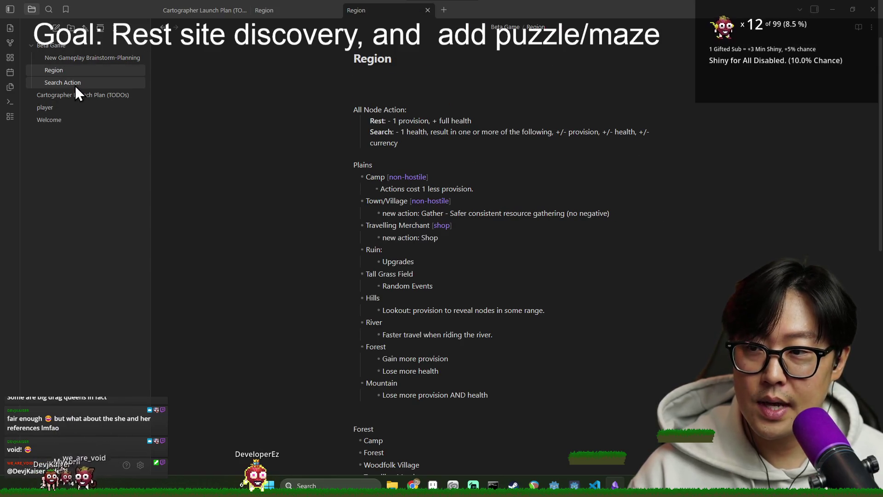
{"action": "left_click", "coordinate": [76, 84]}
{"action": "left_click", "coordinate": [117, 72]}
{"action": "mouse_move", "coordinate": [375, 84]}
{"action": "left_mouse_down"}
{"action": "mouse_move", "coordinate": [479, 358]}
{"action": "mouse_move", "coordinate": [497, 442]}
{"action": "mouse_move", "coordinate": [309, 103]}
{"action": "mouse_move", "coordinate": [445, 282]}
{"action": "left_mouse_up"}
{"action": "left_click", "coordinate": [497, 442]}
{"action": "scroll", "coordinate": [496, 452], "scroll_direction": "down", "scroll_amount": 5}
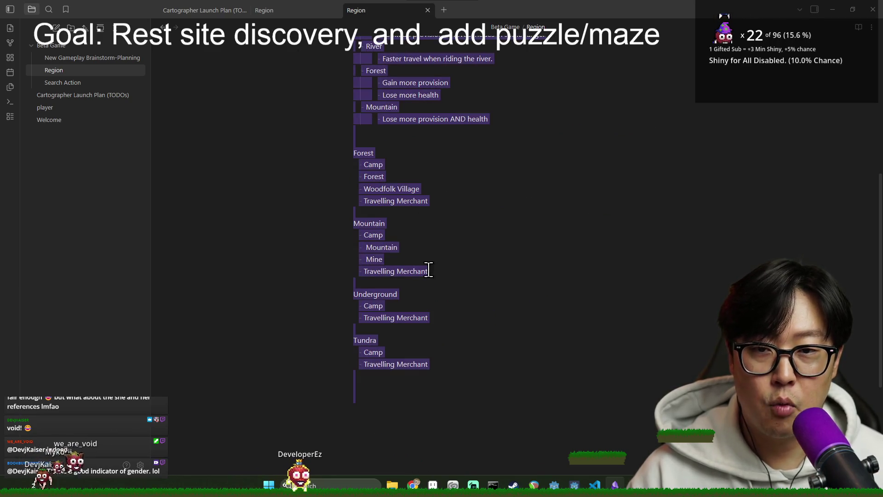
{"action": "left_click", "coordinate": [446, 281]}
{"action": "scroll", "coordinate": [499, 316], "scroll_direction": "up", "scroll_amount": 5}
{"action": "mouse_move", "coordinate": [354, 107]}
{"action": "left_mouse_down"}
{"action": "mouse_move", "coordinate": [371, 312]}
{"action": "mouse_move", "coordinate": [423, 370]}
{"action": "left_mouse_up"}
{"action": "left_click", "coordinate": [424, 371]}
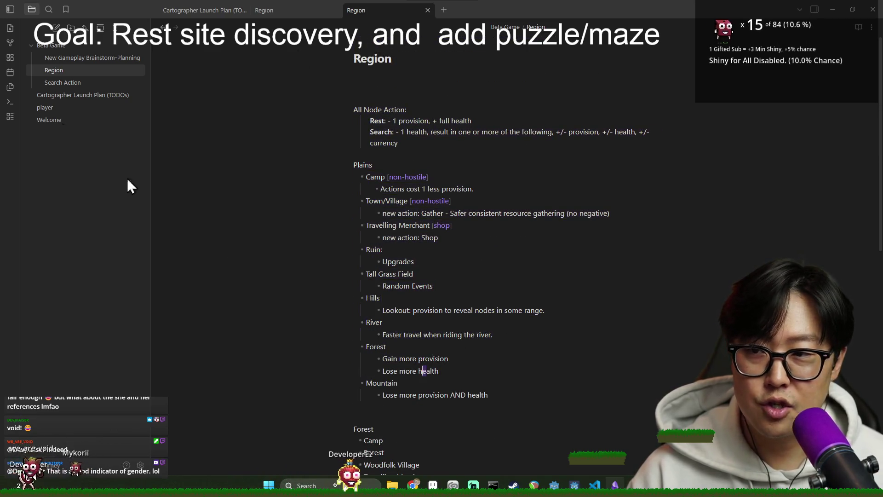
Review the New Gameplay Brainstorm-Planning and Search Action notes, then return to Godot.
{"action": "left_click", "coordinate": [75, 58]}
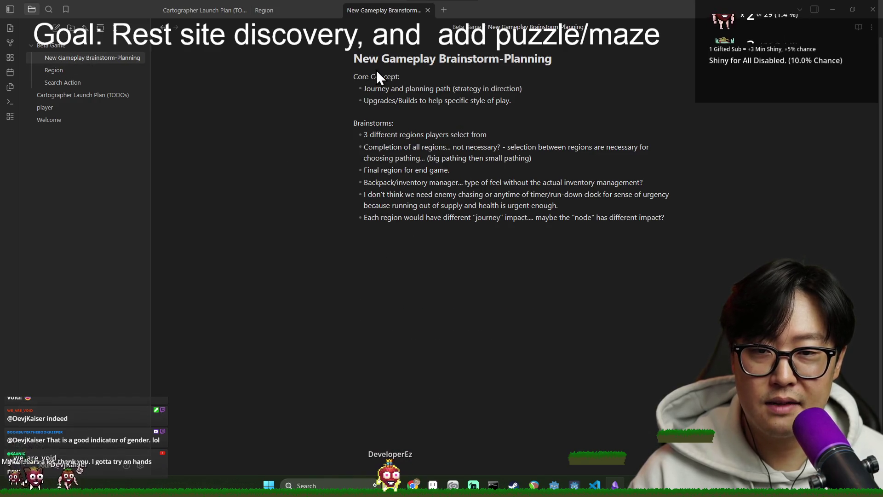
{"action": "mouse_move", "coordinate": [508, 245]}
{"action": "left_mouse_down"}
{"action": "mouse_move", "coordinate": [347, 93]}
{"action": "mouse_move", "coordinate": [353, 74]}
{"action": "left_mouse_up"}
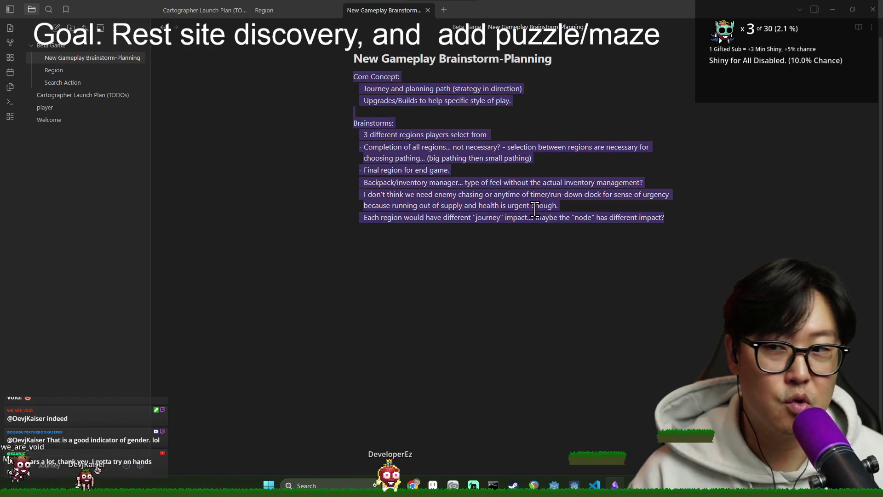
{"action": "left_click", "coordinate": [532, 211]}
{"action": "left_click", "coordinate": [69, 83]}
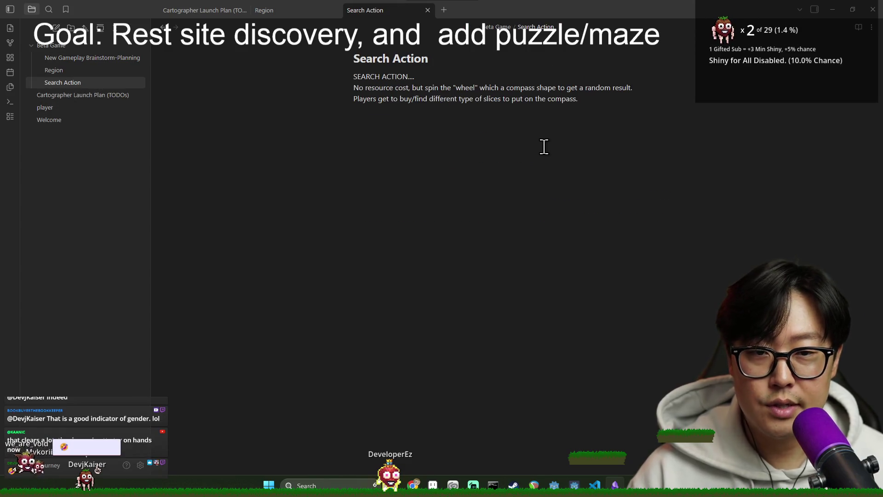
{"action": "left_click", "coordinate": [415, 76], "text": "shift"}
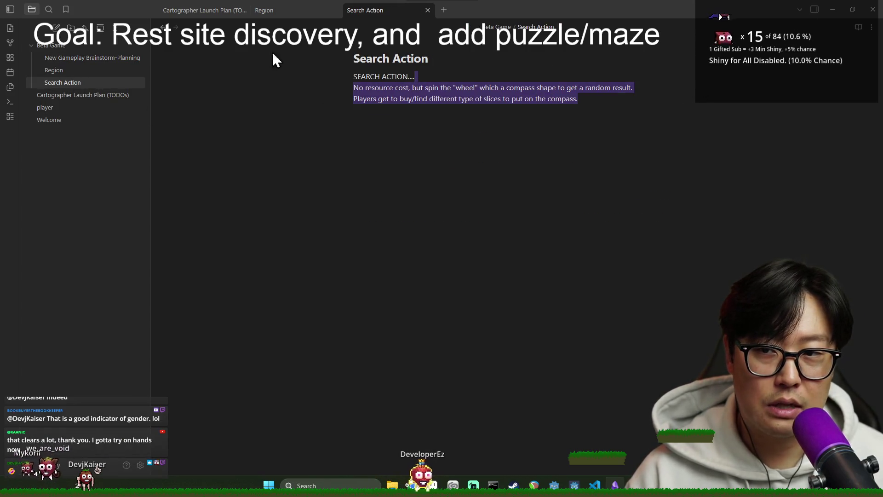
{"action": "key", "text": "alt+Tab"}
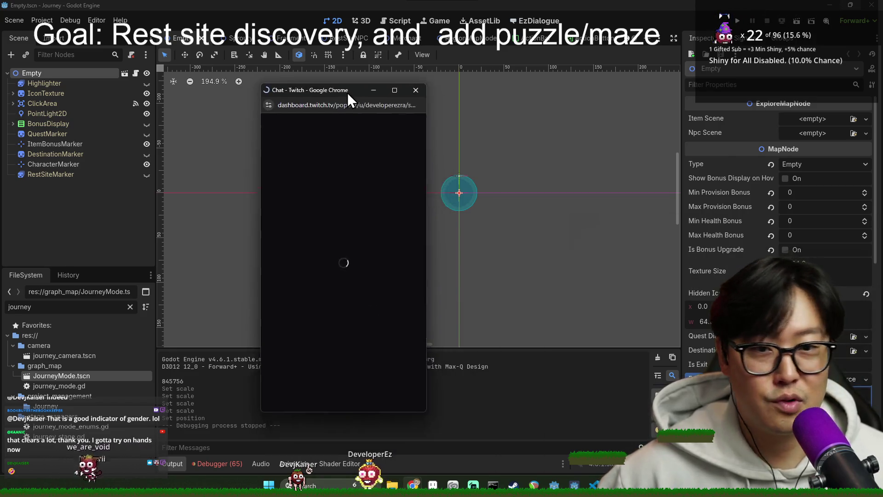
Resize the Twitch chat popup taller and scroll through the chat history.
{"action": "left_click_drag", "start_coordinate": [464, 164], "coordinate": [578, 192]}
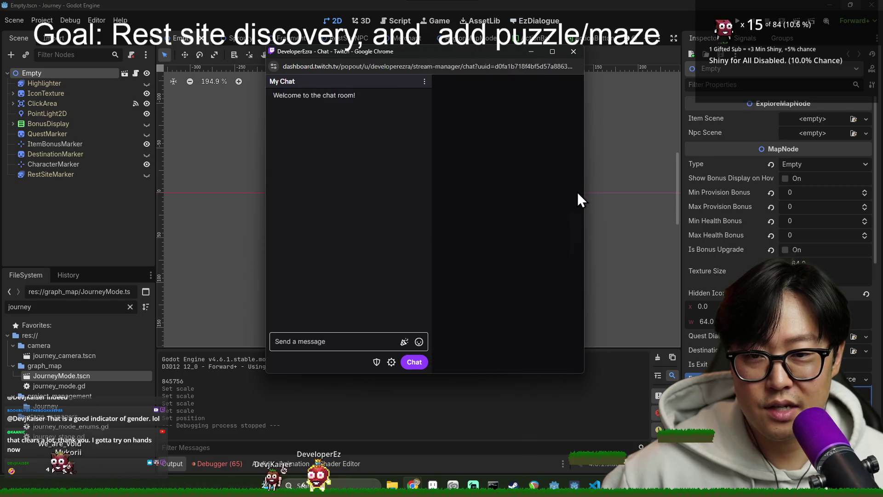
{"action": "scroll", "coordinate": [388, 211], "scroll_direction": "up", "scroll_amount": 3}
{"action": "scroll", "coordinate": [388, 210], "scroll_direction": "down", "scroll_amount": 3}
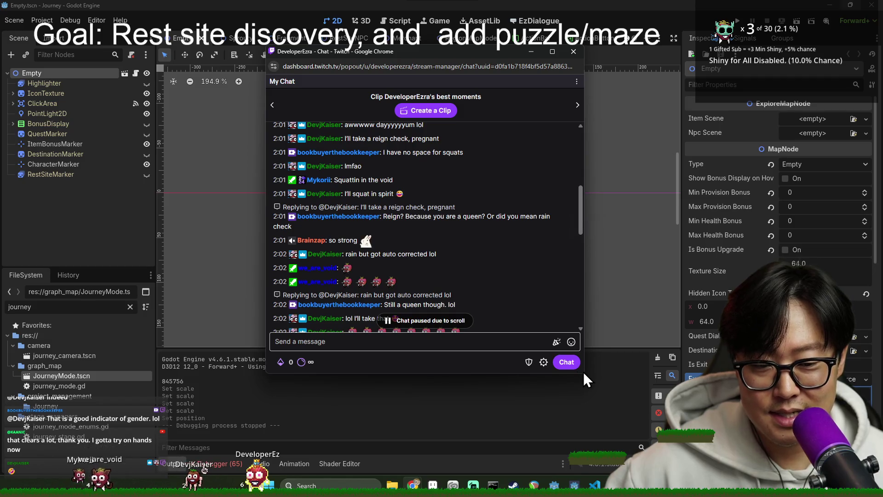
{"action": "mouse_move", "coordinate": [582, 372]}
{"action": "left_mouse_down"}
{"action": "mouse_move", "coordinate": [608, 471]}
{"action": "mouse_move", "coordinate": [599, 471]}
{"action": "left_mouse_up"}
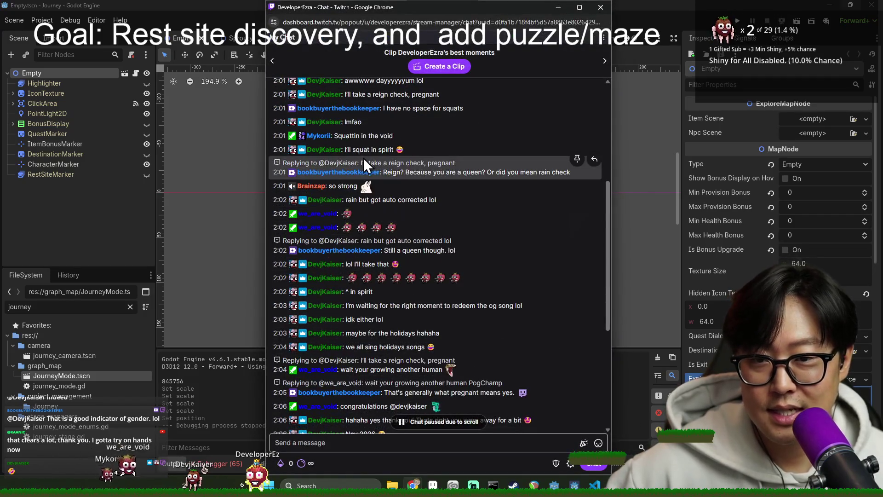
{"action": "scroll", "coordinate": [364, 158], "scroll_direction": "up", "scroll_amount": 4}
{"action": "scroll", "coordinate": [391, 176], "scroll_direction": "up", "scroll_amount": 1}
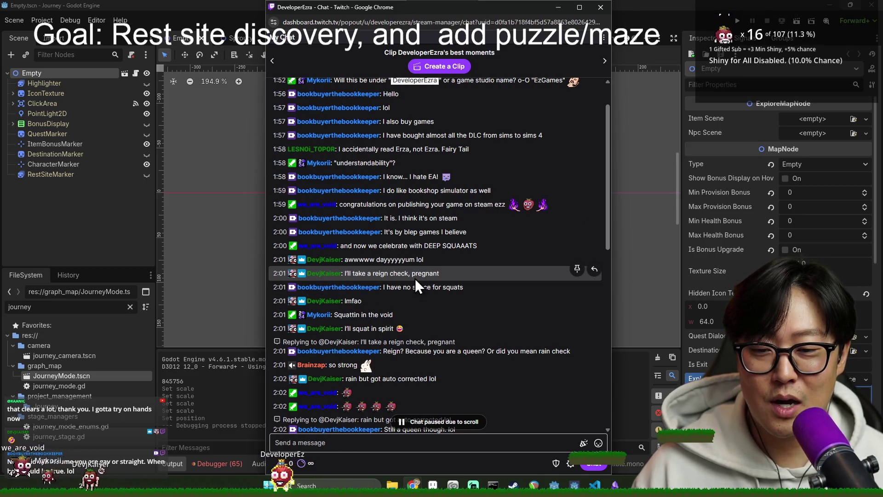
{"action": "scroll", "coordinate": [419, 271], "scroll_direction": "down", "scroll_amount": 1}
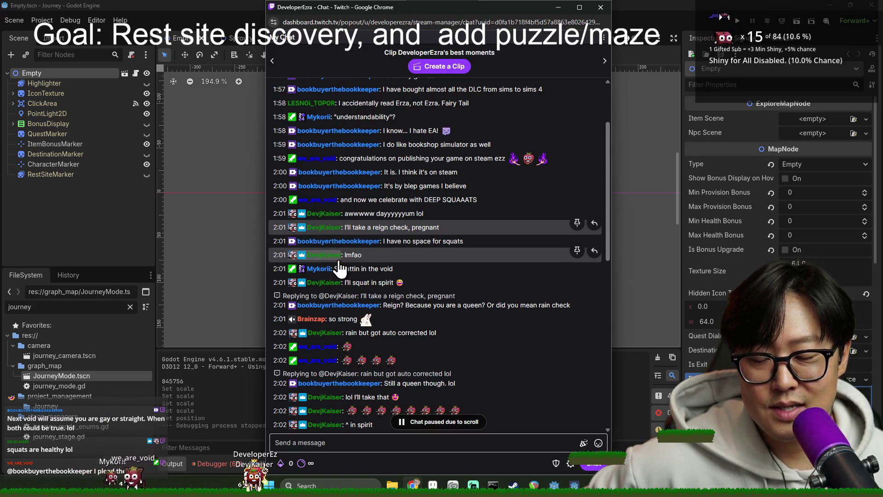
{"action": "scroll", "coordinate": [355, 268], "scroll_direction": "down", "scroll_amount": 1}
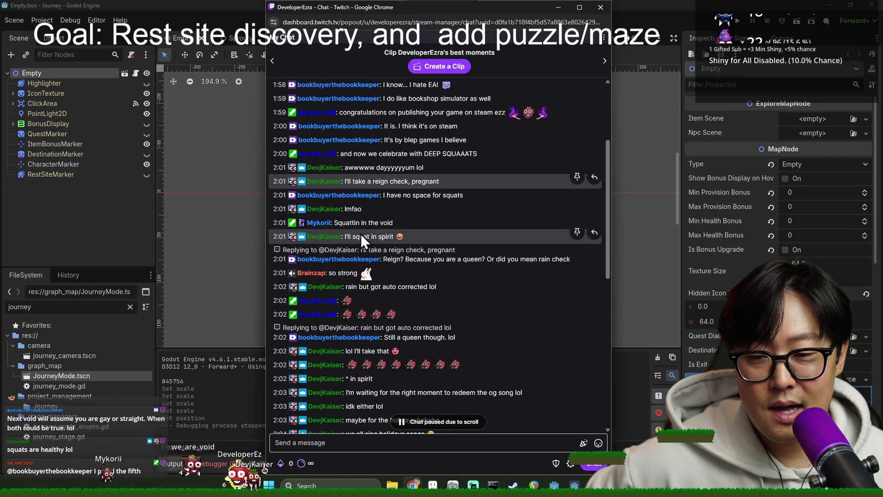
{"action": "scroll", "coordinate": [411, 236], "scroll_direction": "down", "scroll_amount": 1}
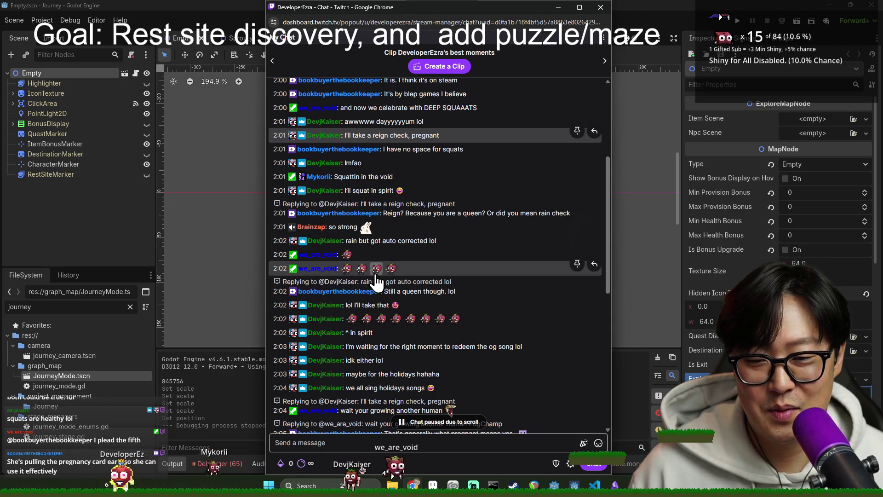
{"action": "scroll", "coordinate": [401, 306], "scroll_direction": "down", "scroll_amount": 3}
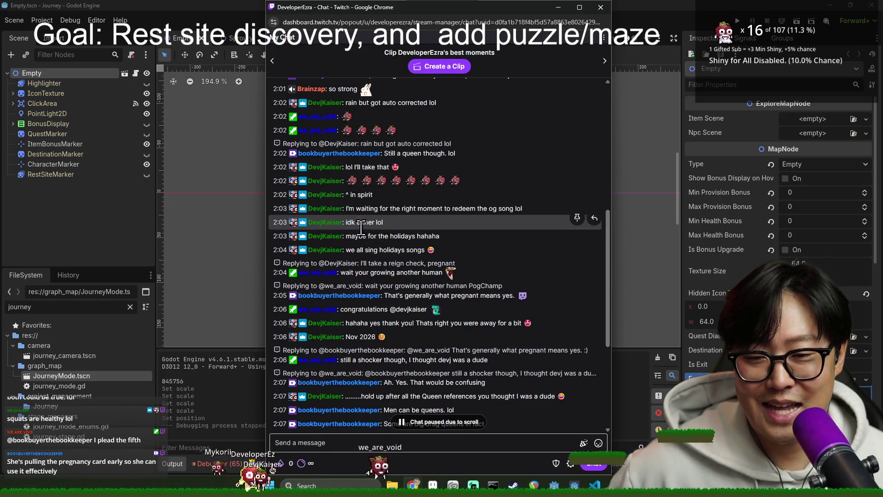
{"action": "scroll", "coordinate": [378, 229], "scroll_direction": "down", "scroll_amount": 1}
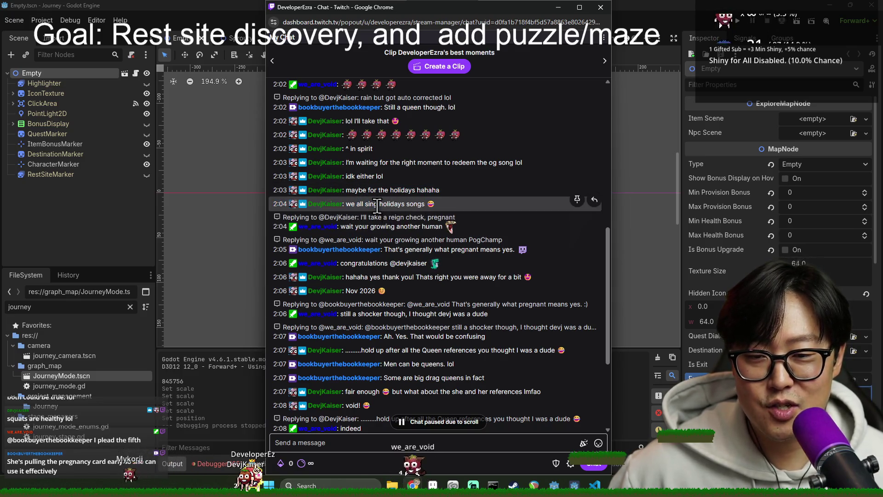
{"action": "scroll", "coordinate": [347, 179], "scroll_direction": "down", "scroll_amount": 1}
{"action": "left_click_drag", "start_coordinate": [341, 180], "coordinate": [419, 180]}
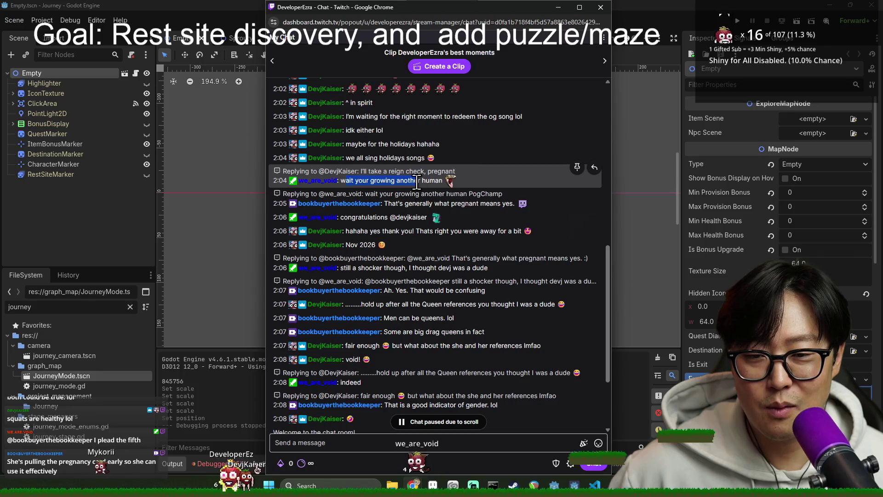
{"action": "left_click", "coordinate": [346, 198]}
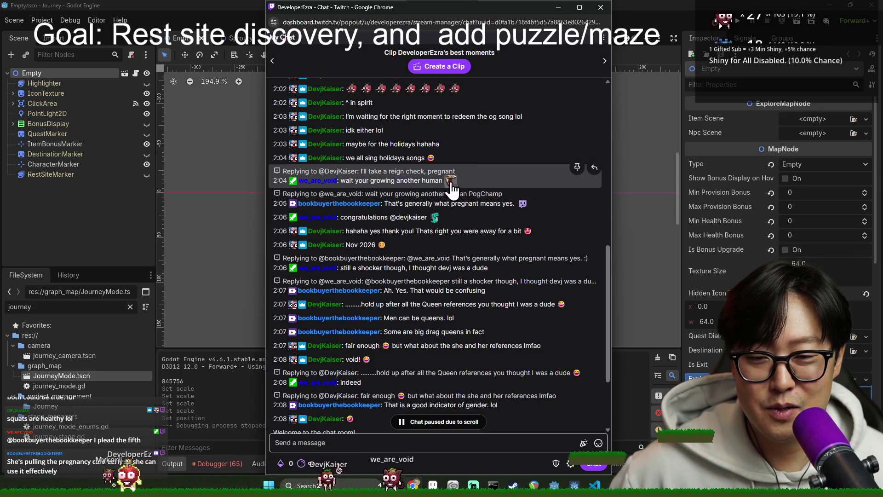
{"action": "scroll", "coordinate": [451, 210], "scroll_direction": "down", "scroll_amount": 2}
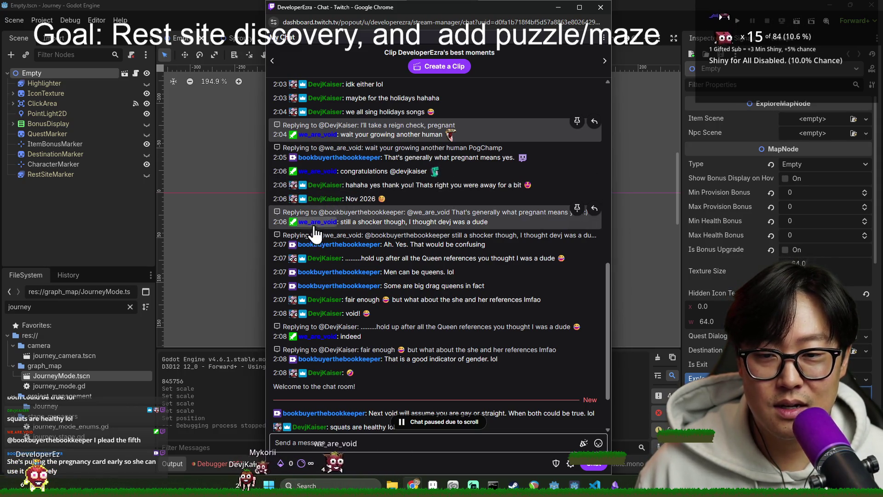
{"action": "scroll", "coordinate": [341, 189], "scroll_direction": "down", "scroll_amount": 1}
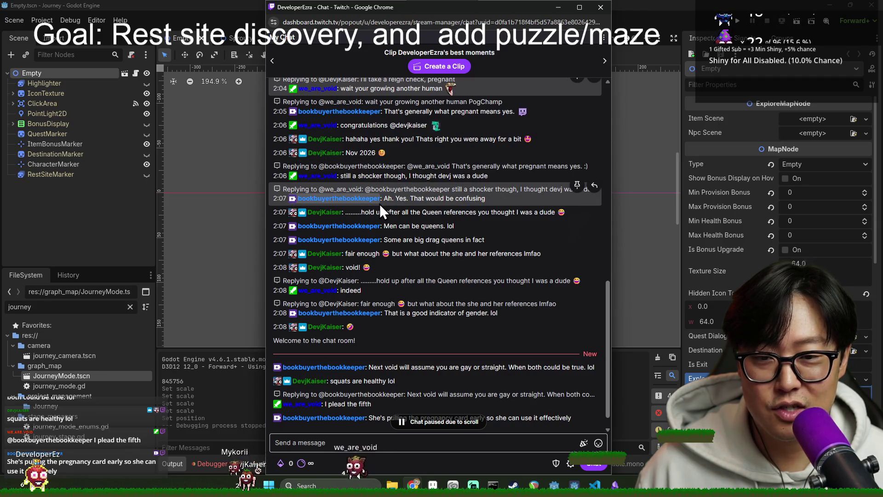
{"action": "scroll", "coordinate": [380, 212], "scroll_direction": "down", "scroll_amount": 1}
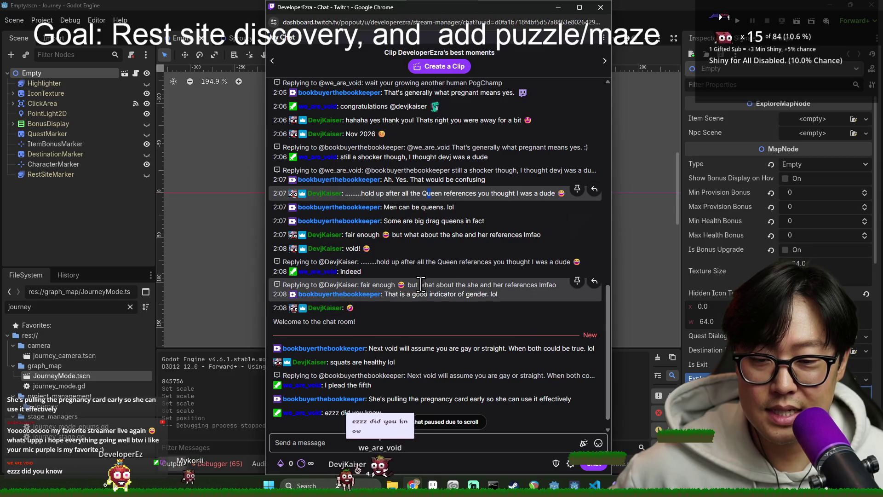
{"action": "scroll", "coordinate": [405, 306], "scroll_direction": "down", "scroll_amount": 1}
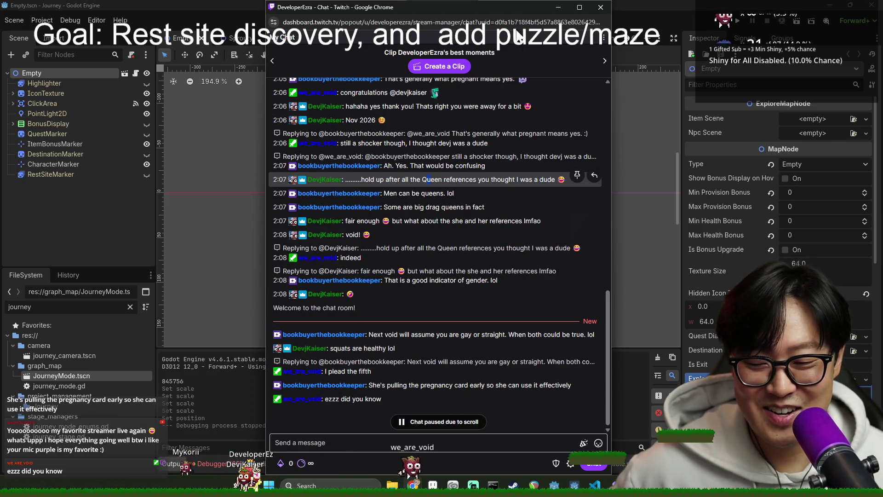
Close the Twitch chat popup and check the PointLight2D texture in Empty.tscn.
{"action": "left_click", "coordinate": [601, 7]}
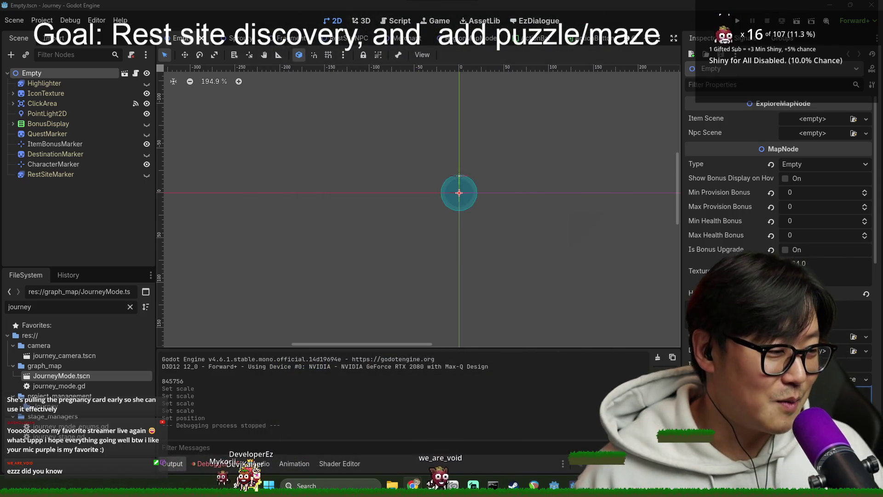
{"action": "scroll", "coordinate": [516, 177], "scroll_direction": "up", "scroll_amount": 2}
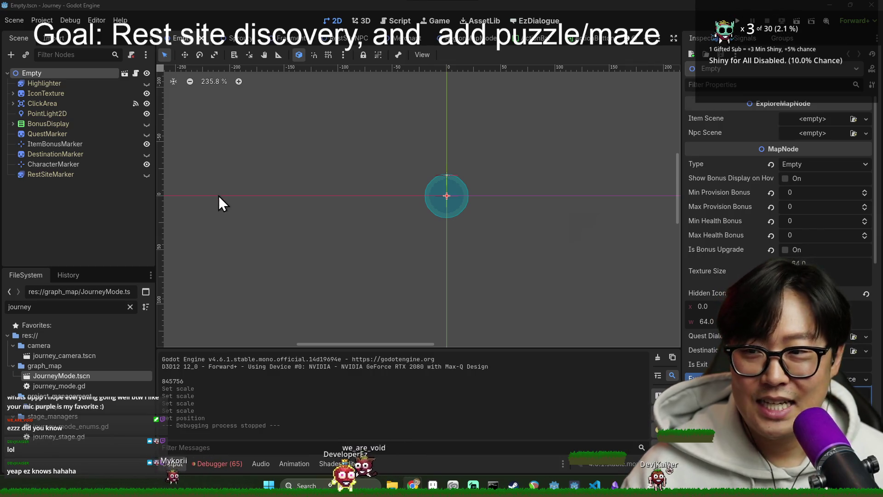
{"action": "scroll", "coordinate": [335, 198], "scroll_direction": "up", "scroll_amount": 1}
{"action": "left_click", "coordinate": [418, 186]}
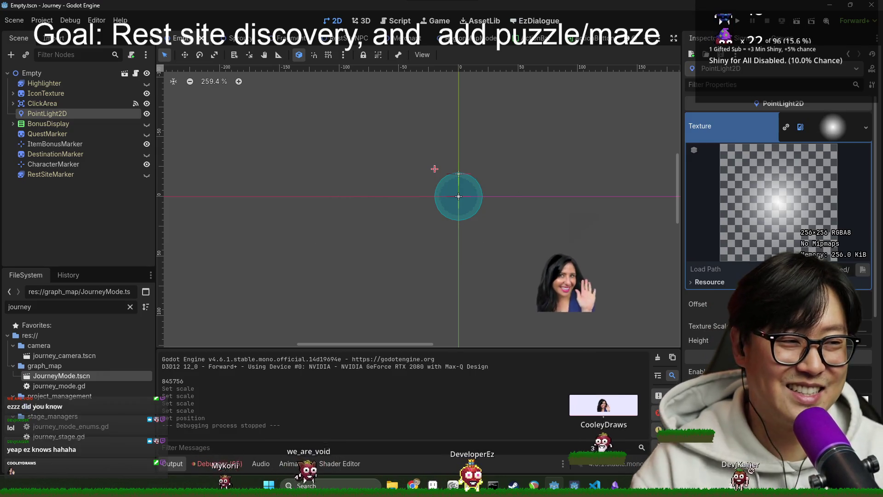
{"action": "left_click", "coordinate": [118, 222]}
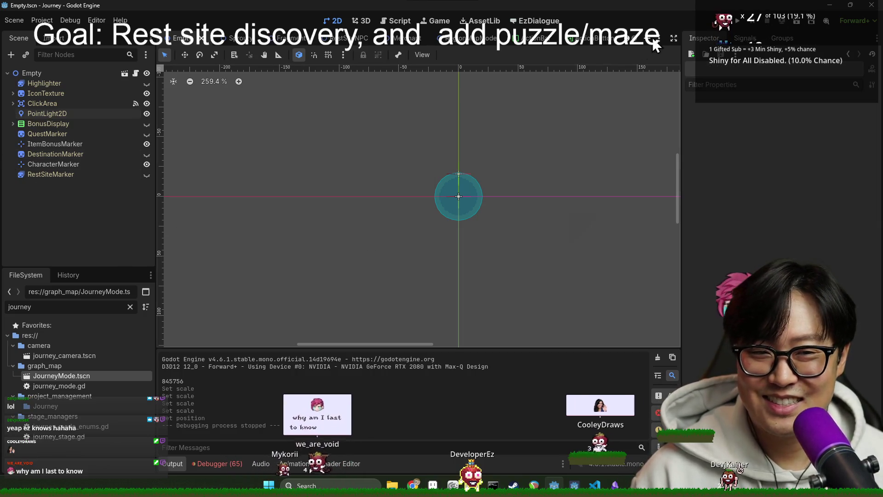
Return to the Sprouty scene, recentre on the character and backpack, and run Journey in debug.
{"action": "left_click", "coordinate": [226, 38]}
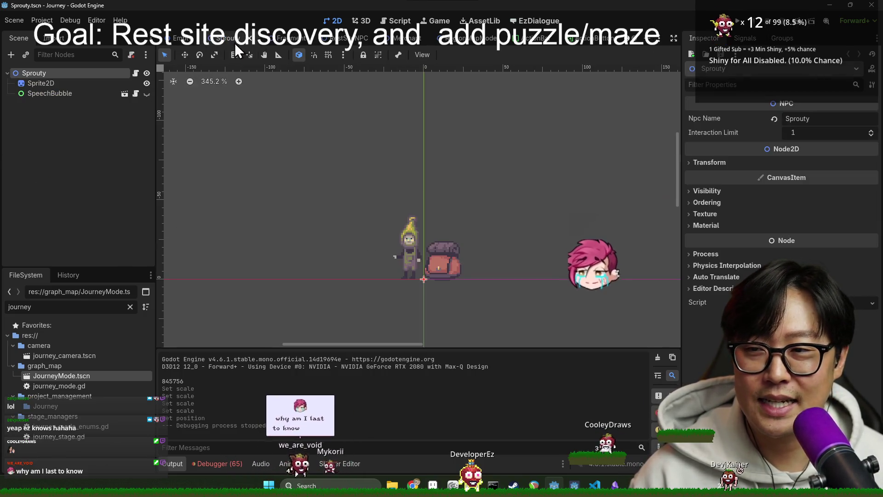
{"action": "left_click", "coordinate": [186, 39]}
{"action": "left_click", "coordinate": [242, 39]}
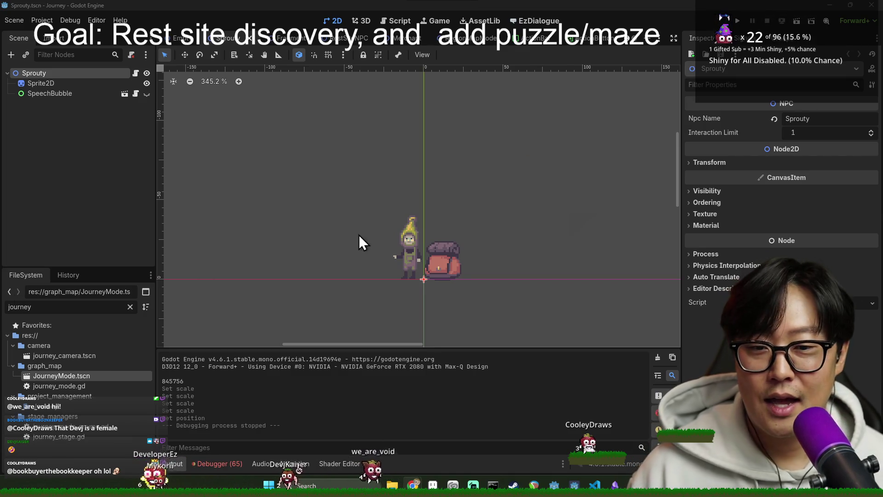
{"action": "scroll", "coordinate": [430, 203], "scroll_direction": "up", "scroll_amount": 2}
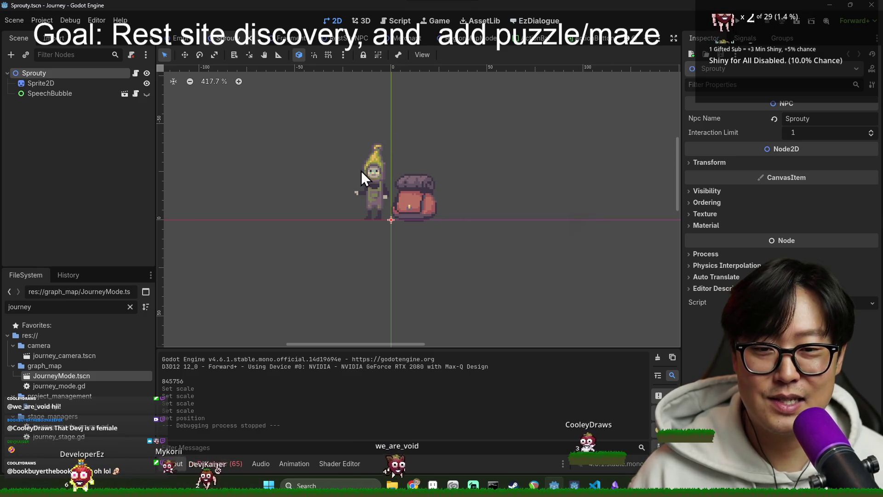
{"action": "left_click_drag", "start_coordinate": [387, 194], "coordinate": [405, 244]}
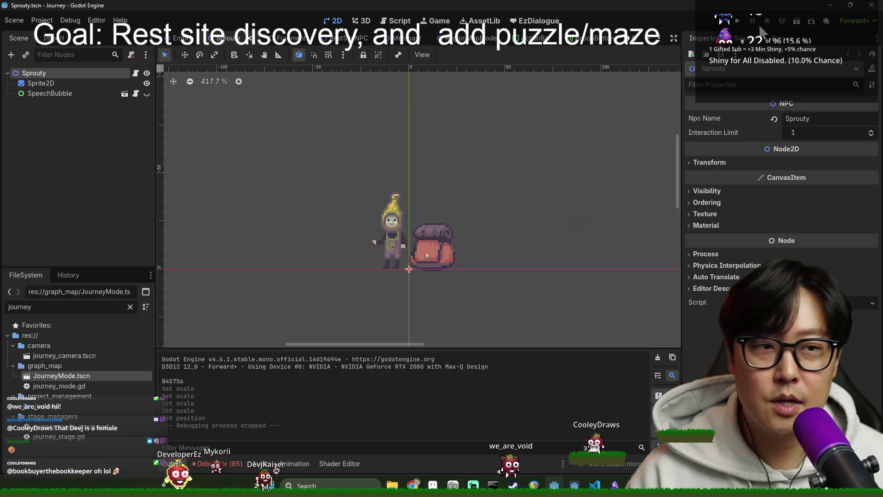
{"action": "left_click", "coordinate": [738, 21]}
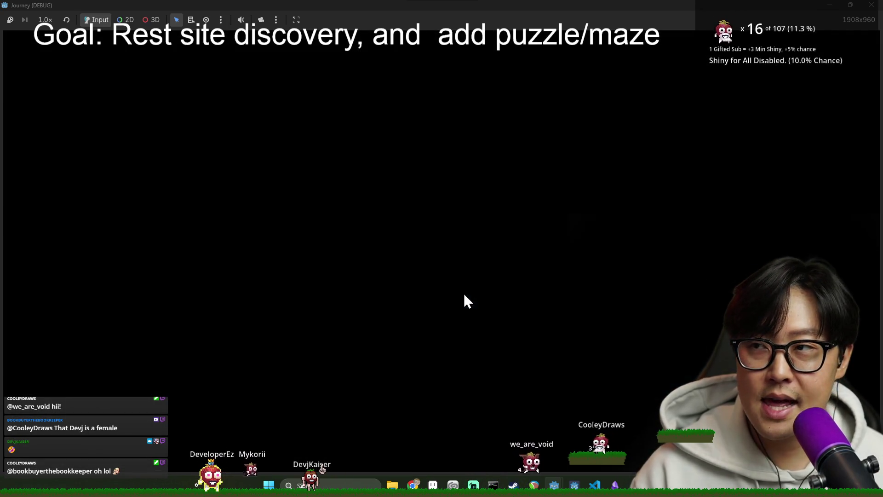
Back in the game window, start a New Game and enter a world-map node with 3 moves.
{"action": "key", "text": "alt+Tab"}
{"action": "key", "text": "Escape"}
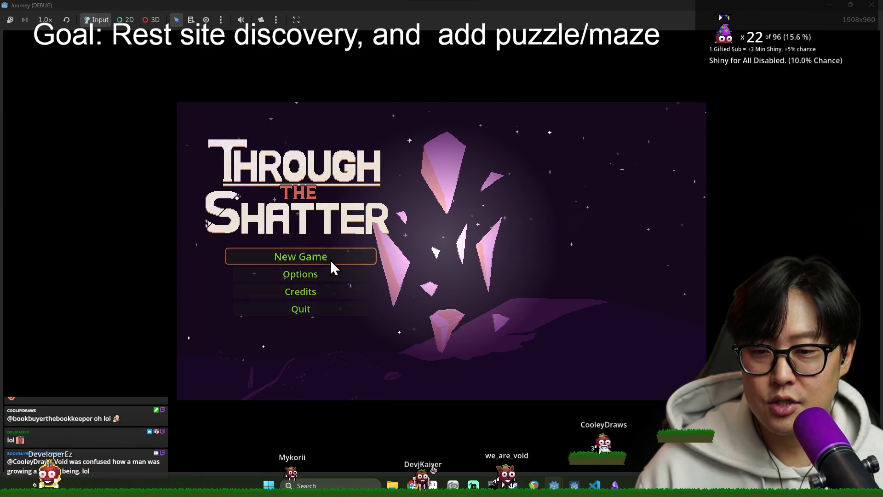
{"action": "left_click", "coordinate": [330, 261]}
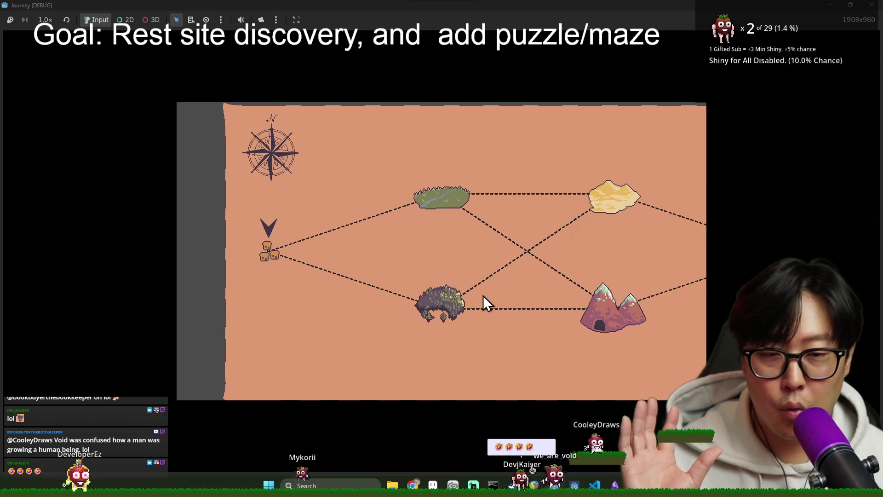
{"action": "left_click", "coordinate": [480, 297]}
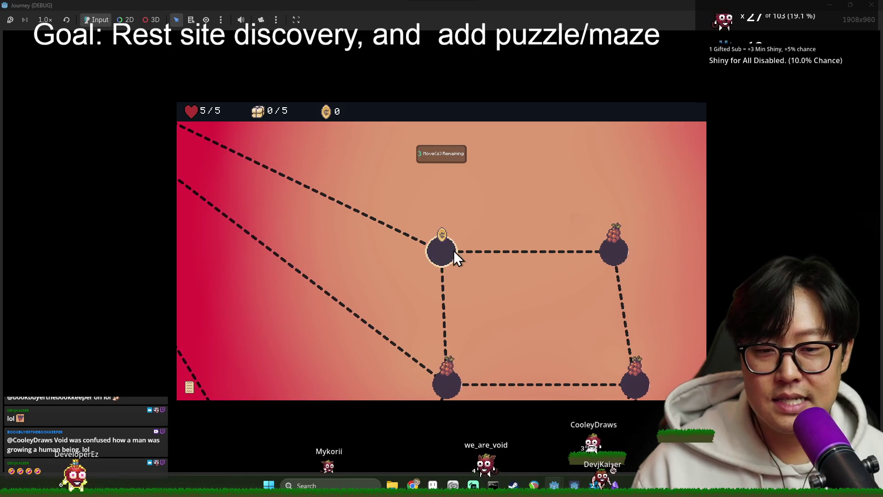
Move through the first maze nodes, clearing the limited-moves and provision tutorials while collecting a provision.
{"action": "left_click", "coordinate": [441, 250]}
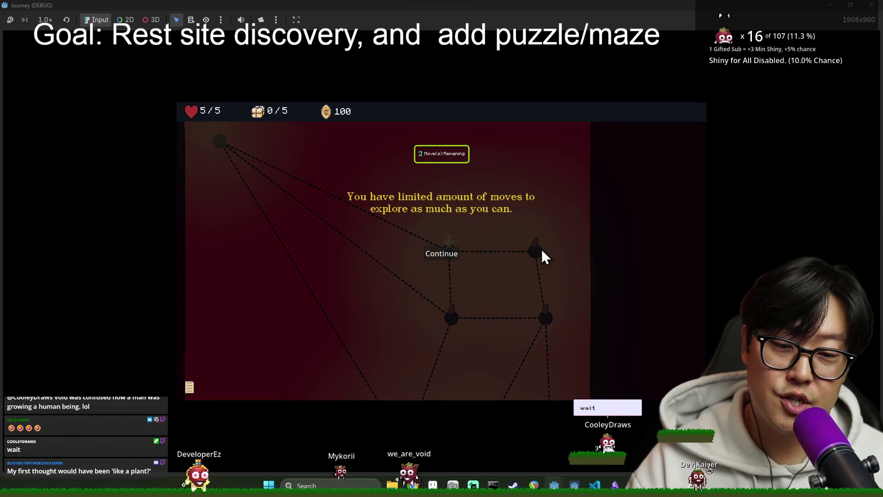
{"action": "left_click", "coordinate": [439, 250]}
{"action": "left_click", "coordinate": [540, 255]}
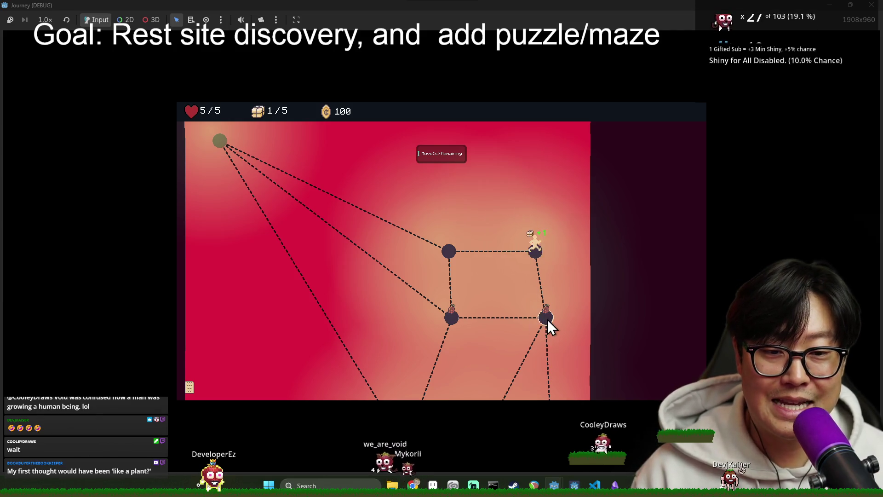
{"action": "left_click", "coordinate": [543, 321]}
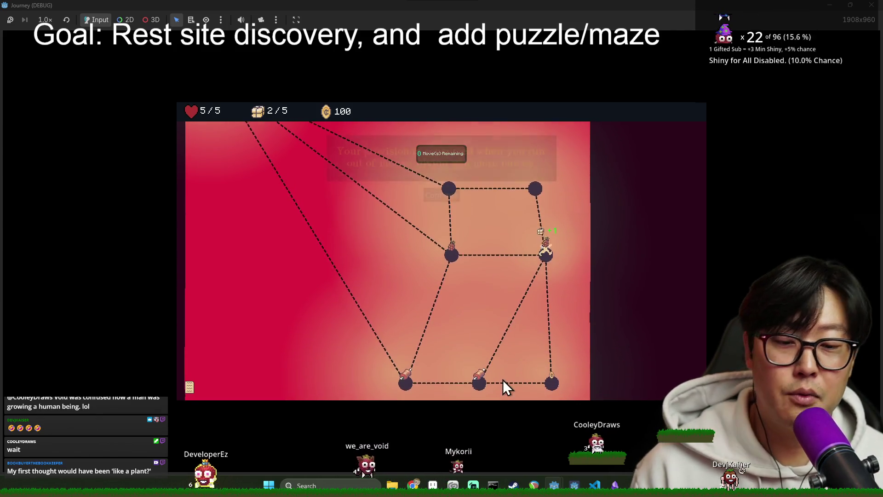
{"action": "left_click", "coordinate": [442, 195]}
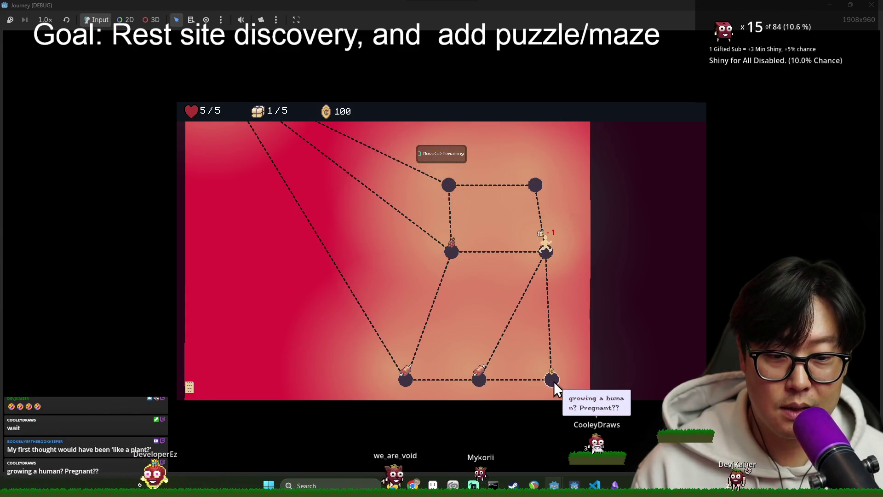
Clear the exit tutorial and walk the bottom and left paths toward the raspberry node.
{"action": "scroll", "coordinate": [460, 366], "scroll_direction": "down", "scroll_amount": 4}
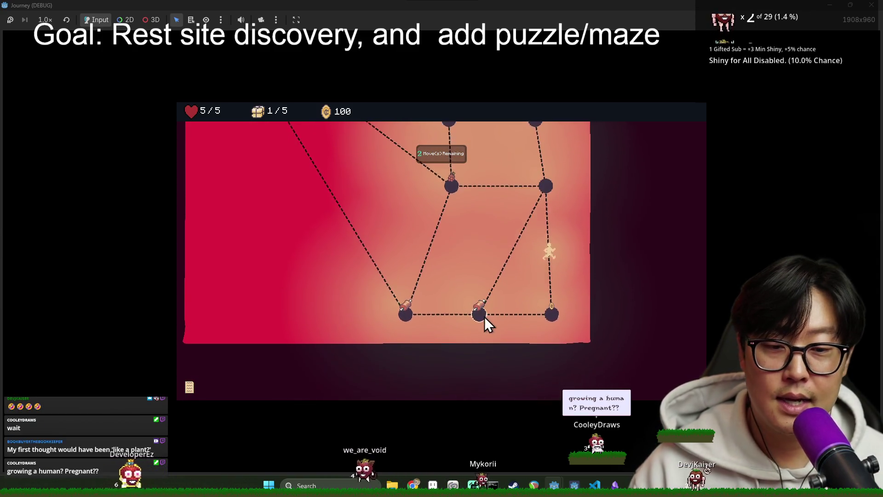
{"action": "scroll", "coordinate": [484, 305], "scroll_direction": "down", "scroll_amount": 3}
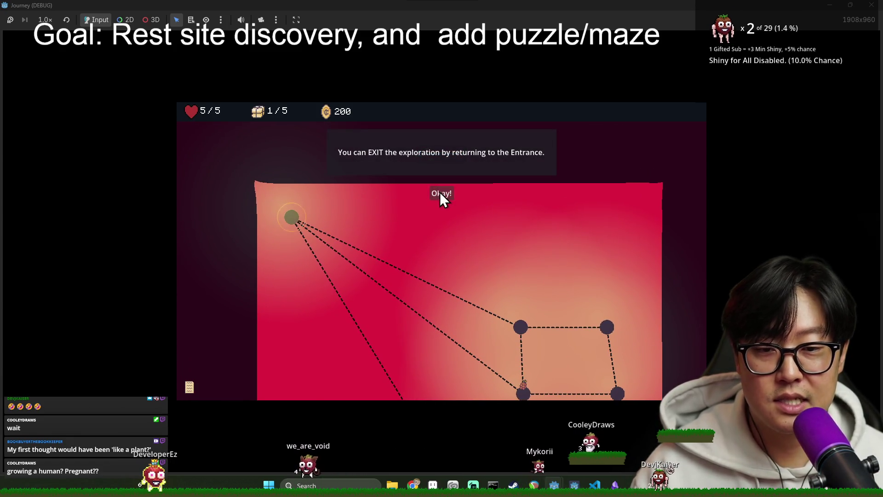
{"action": "left_click", "coordinate": [440, 193]}
{"action": "left_click", "coordinate": [484, 258]}
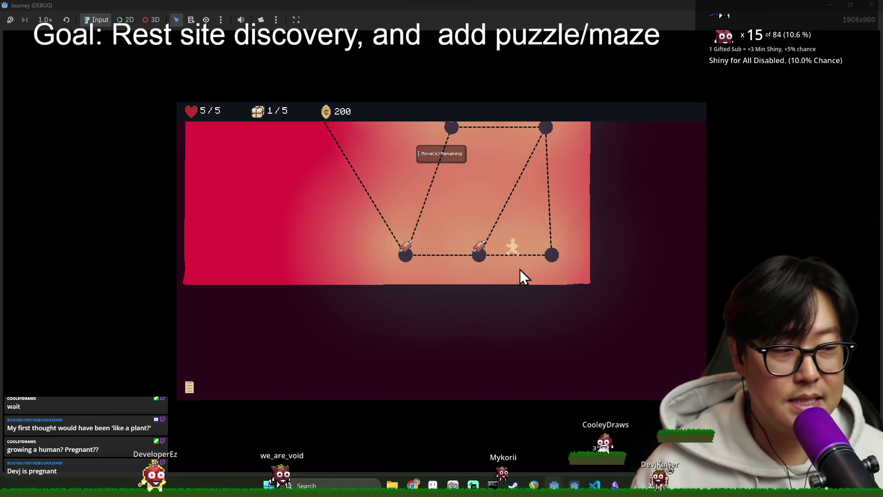
{"action": "left_click", "coordinate": [413, 256]}
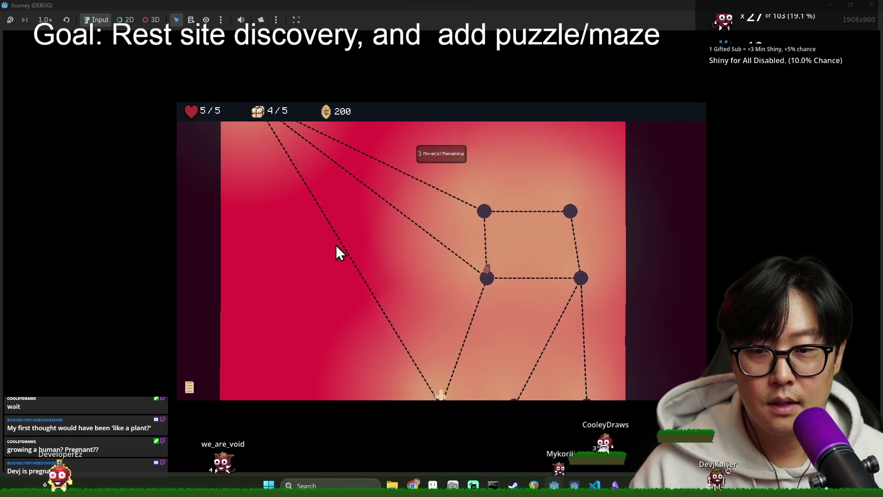
{"action": "left_click", "coordinate": [490, 296]}
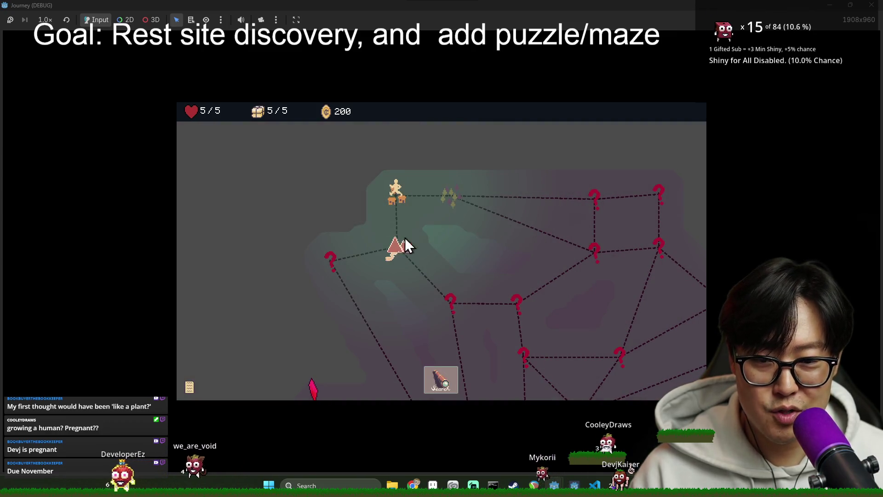
Travel to the tent node and dismiss the provisions and health tutorial.
{"action": "left_click", "coordinate": [404, 237]}
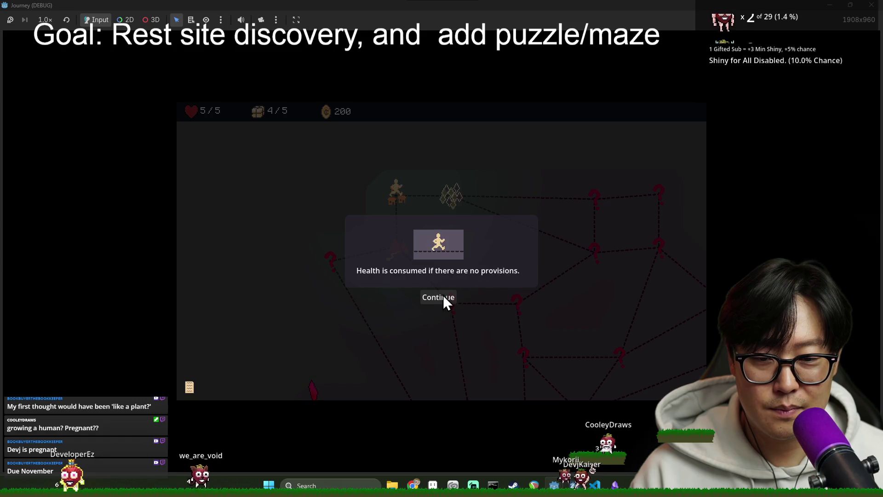
{"action": "left_click", "coordinate": [443, 298]}
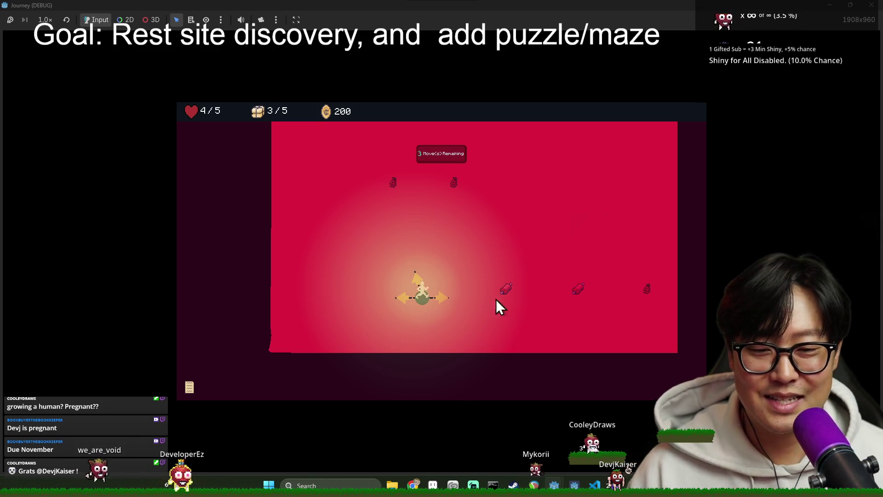
Explore the second maze's right and upper-left paths, revealing and climbing to new nodes.
{"action": "left_click", "coordinate": [434, 299]}
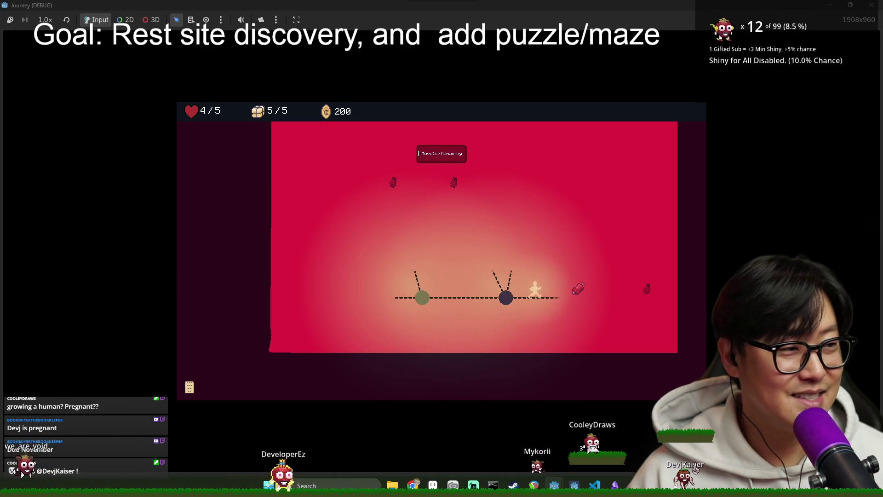
{"action": "left_click", "coordinate": [592, 282]}
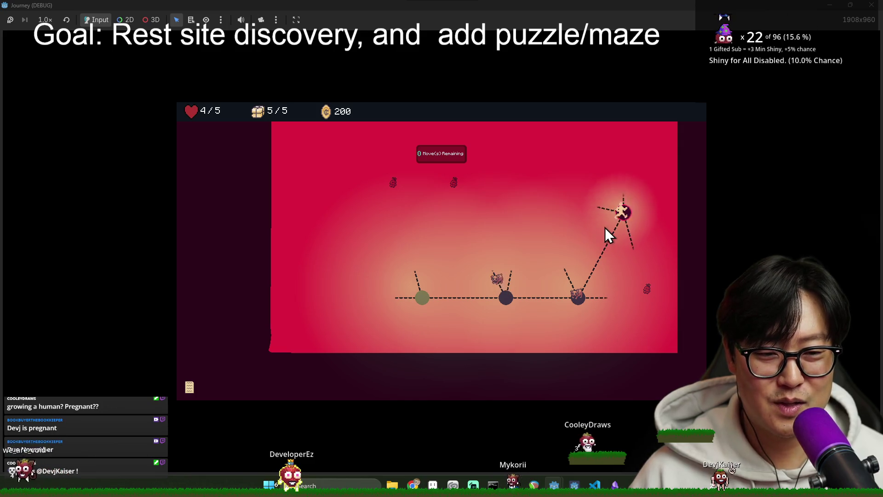
{"action": "left_click", "coordinate": [603, 286]}
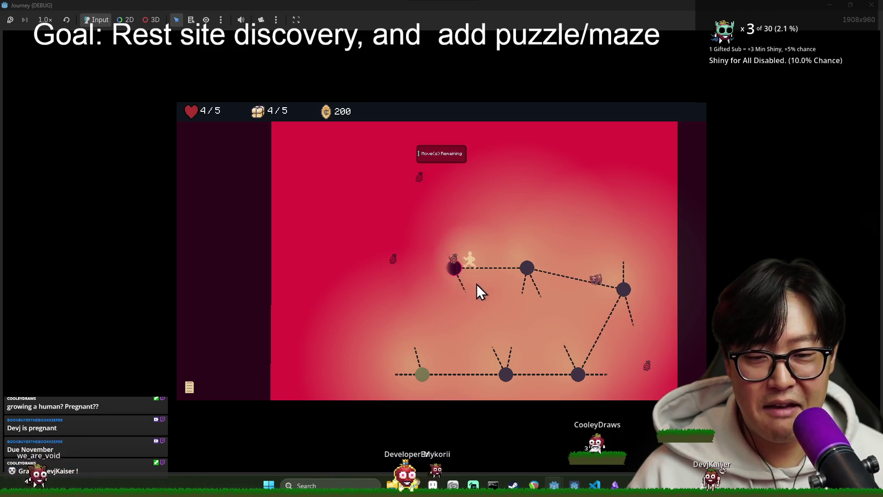
{"action": "left_click", "coordinate": [431, 267]}
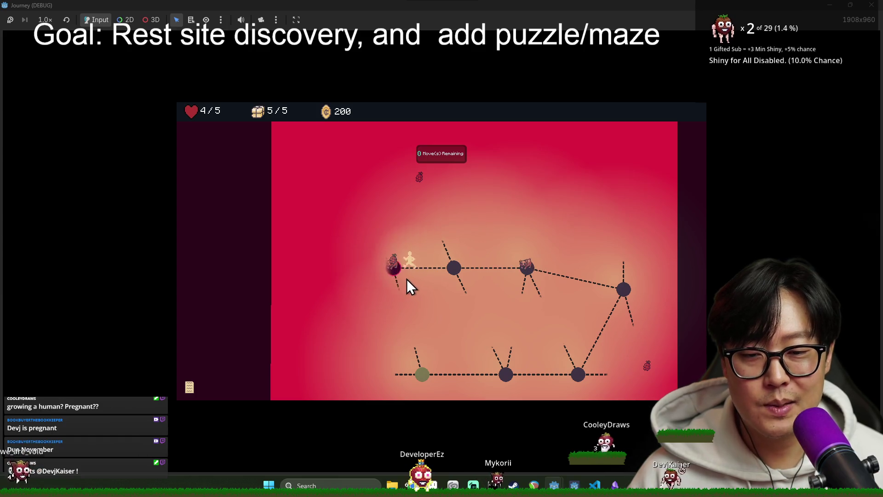
{"action": "left_click", "coordinate": [382, 252]}
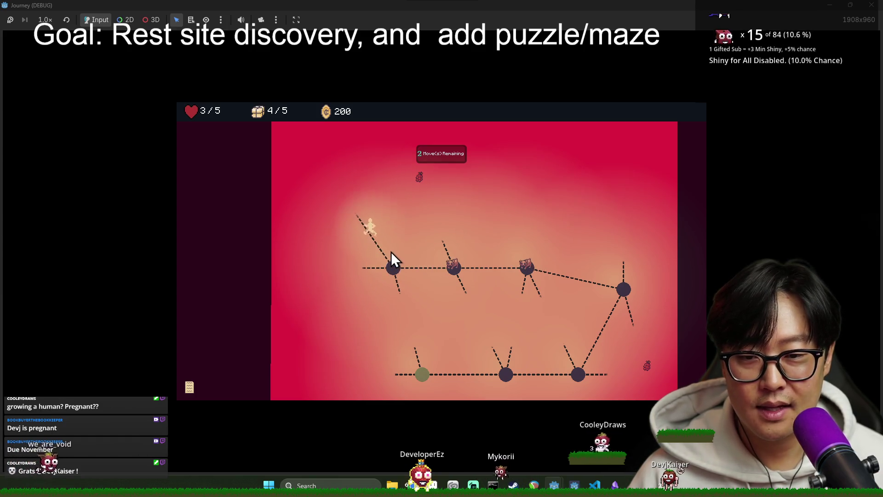
{"action": "left_click", "coordinate": [357, 188]}
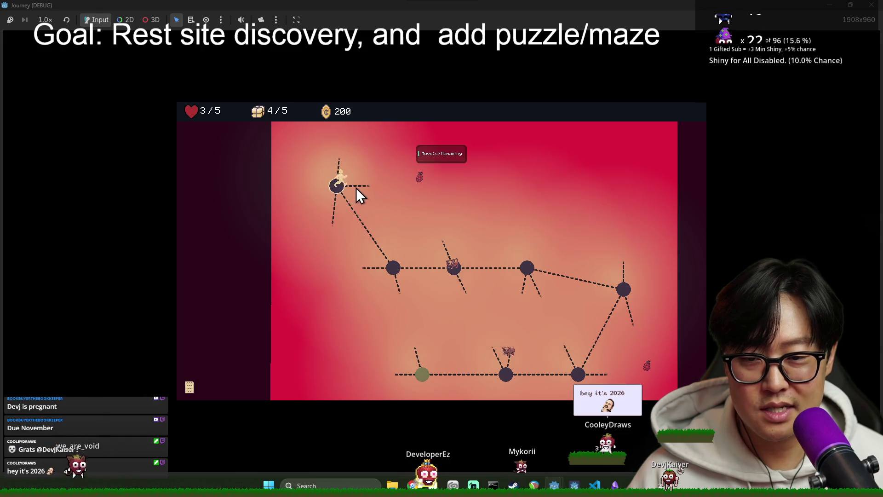
{"action": "left_click", "coordinate": [421, 209]}
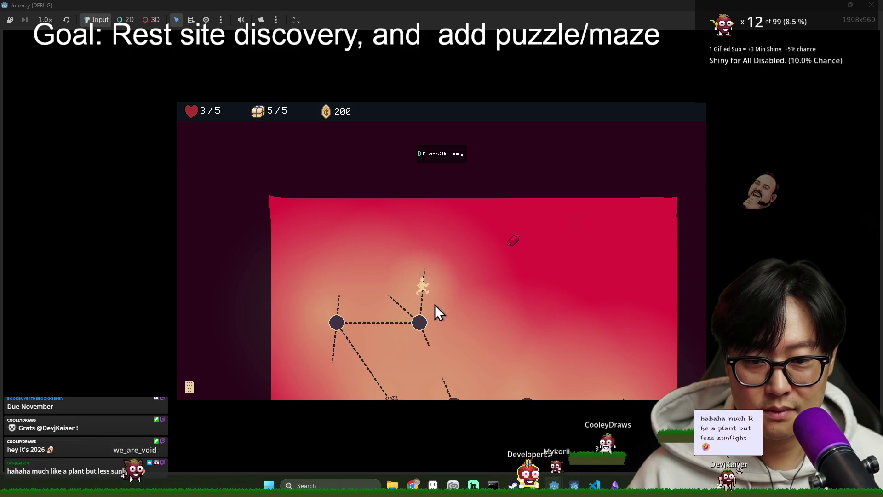
Follow the right and lower paths back left to the green entrance node to exit.
{"action": "left_click", "coordinate": [448, 252]}
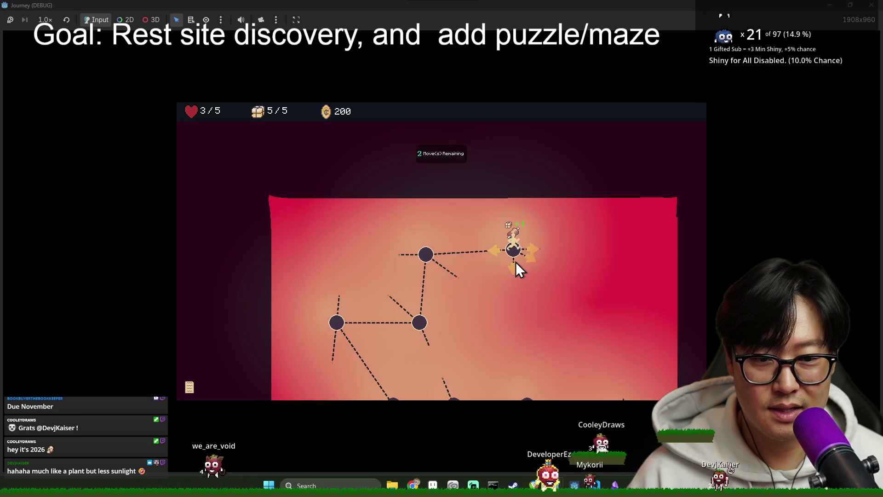
{"action": "left_click", "coordinate": [533, 262]}
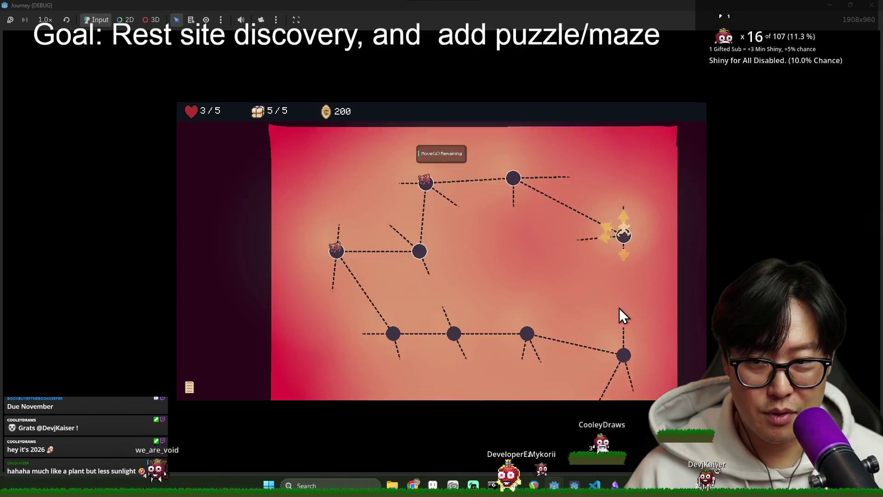
{"action": "left_click", "coordinate": [625, 173]}
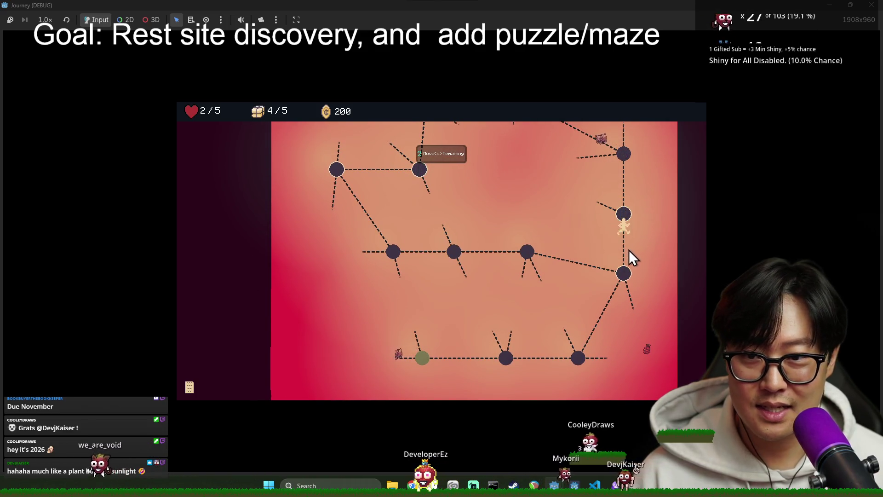
{"action": "left_click", "coordinate": [622, 276]}
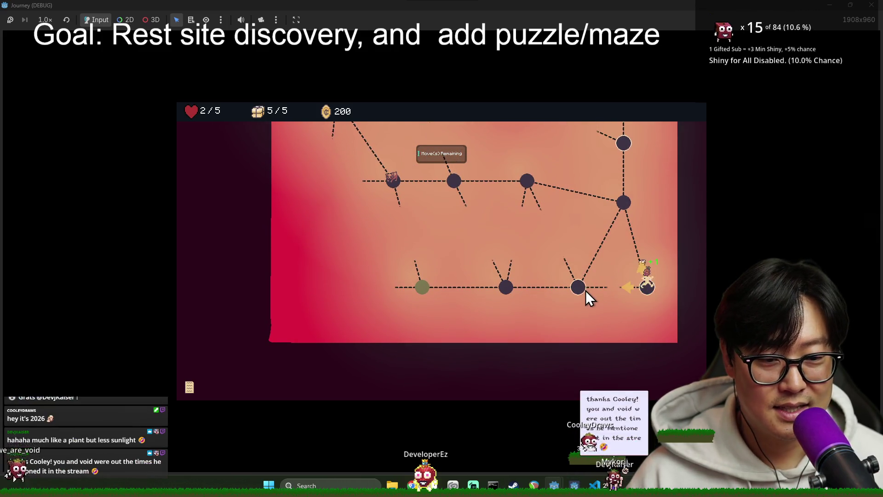
{"action": "left_click", "coordinate": [577, 289]}
{"action": "left_click", "coordinate": [501, 347]}
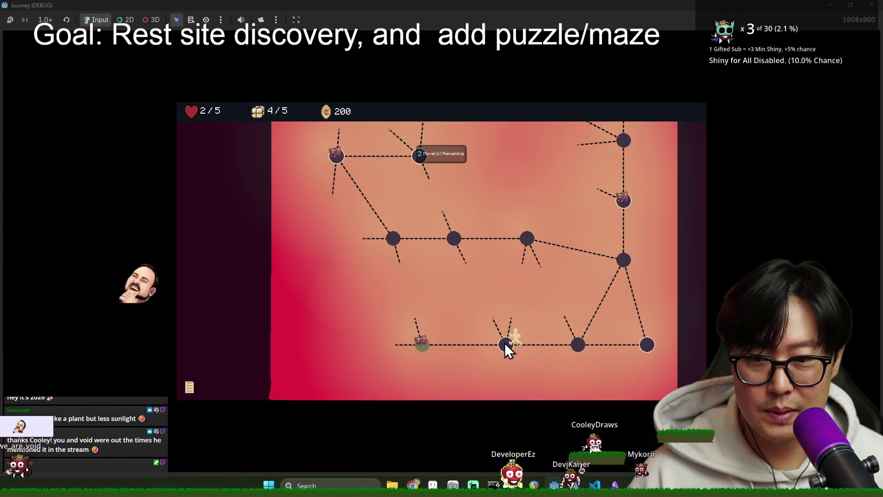
{"action": "left_click", "coordinate": [419, 345]}
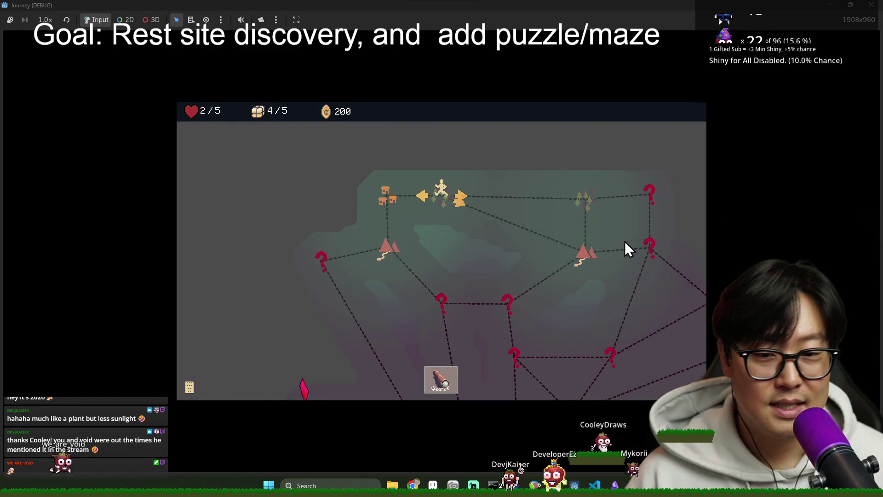
Cross the region map to the next node and descend the entrance rope into its maze.
{"action": "left_click", "coordinate": [584, 171]}
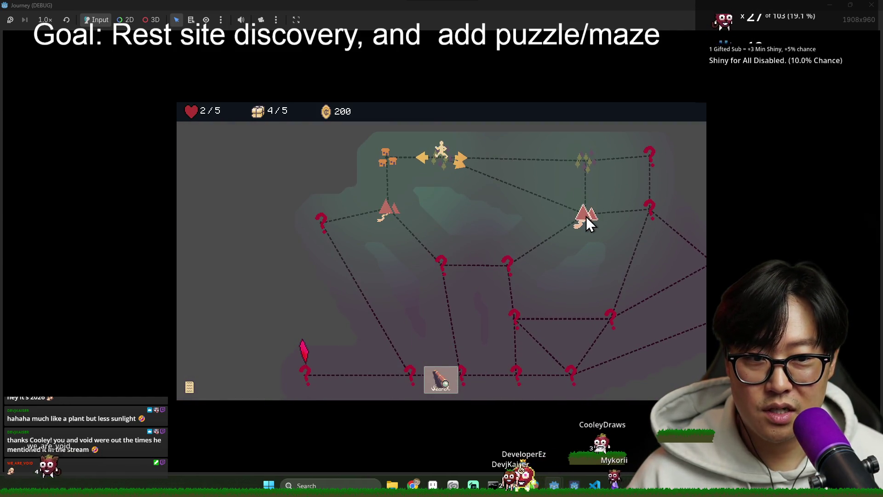
{"action": "left_click", "coordinate": [574, 257]}
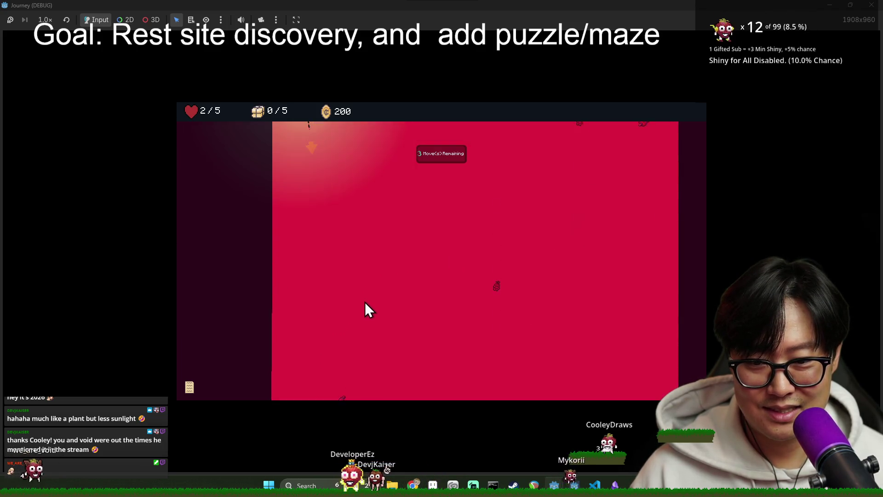
{"action": "key", "text": "Down"}
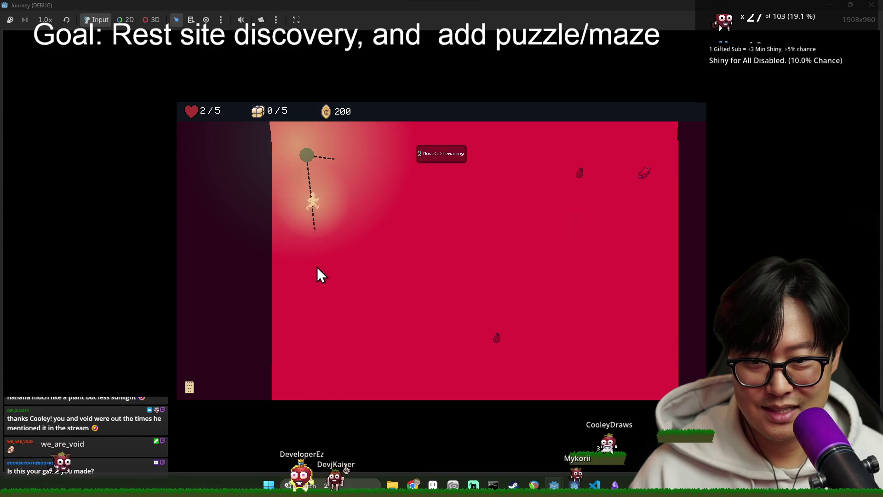